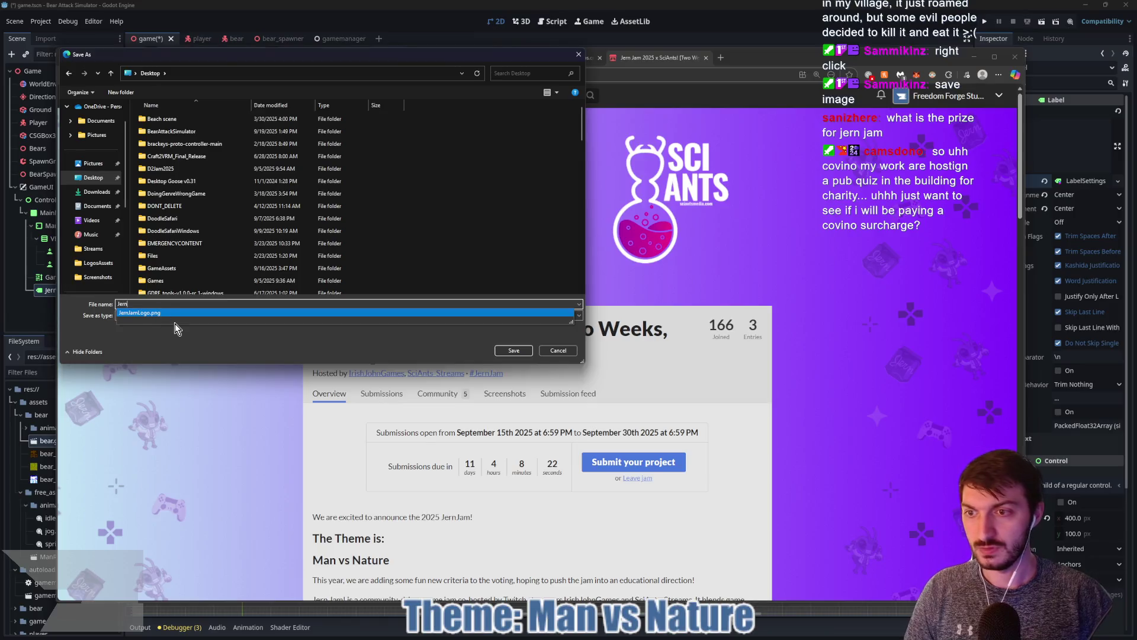
- Save the Jern Jam logo to the Desktop as JernJamLogo.png, replacing the older copy
{"action": "left_click", "coordinate": [509, 352]}
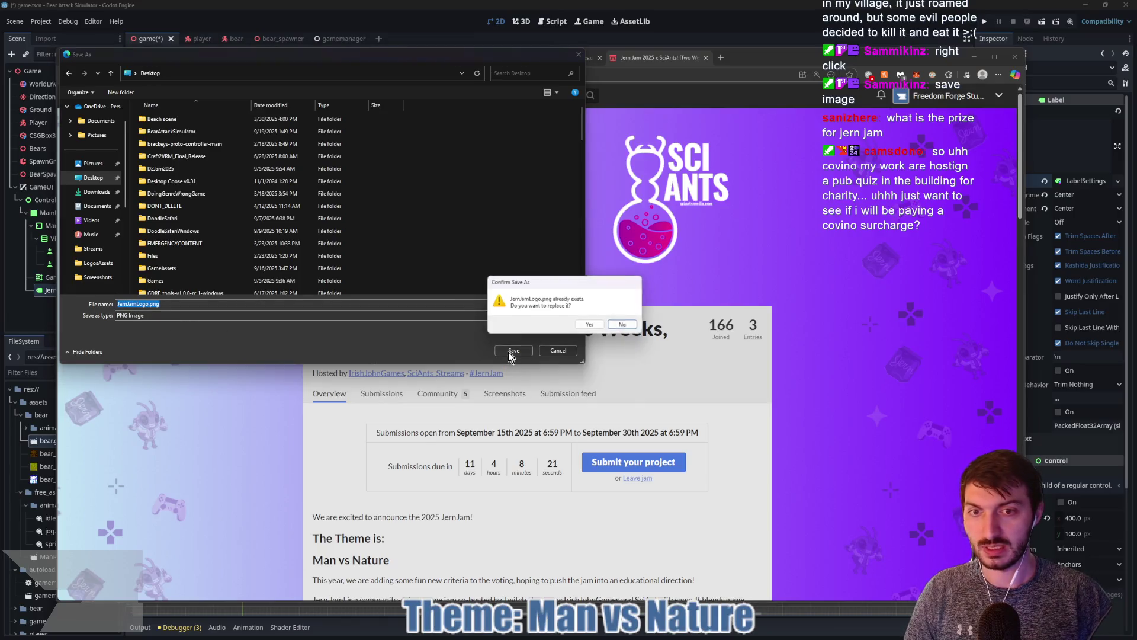
{"action": "left_click", "coordinate": [589, 325]}
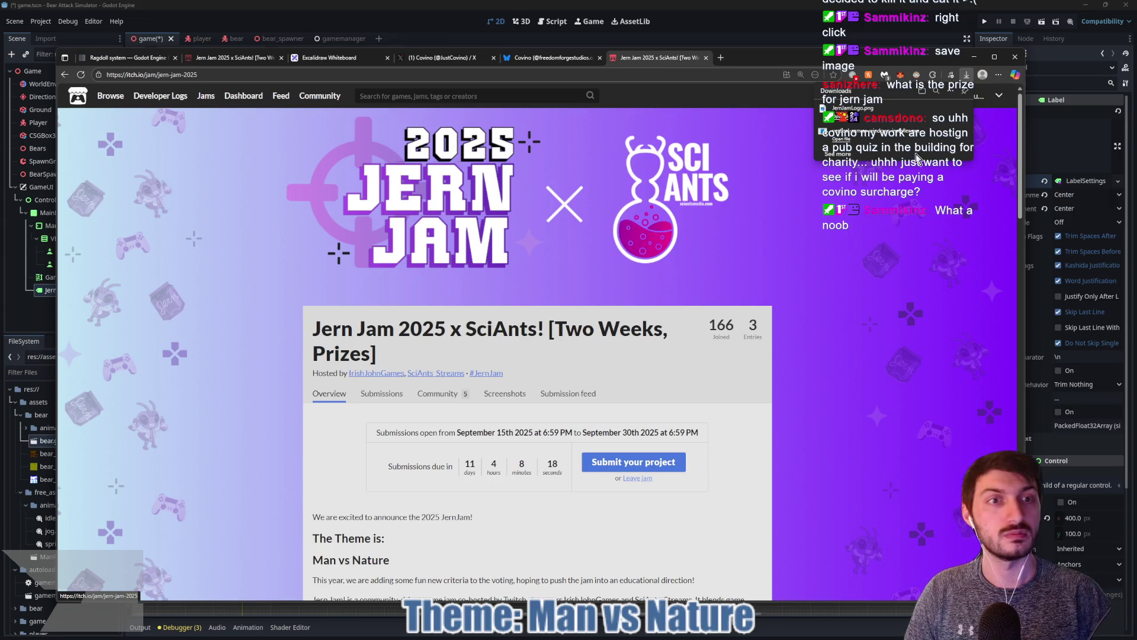
{"action": "left_click", "coordinate": [950, 113]}
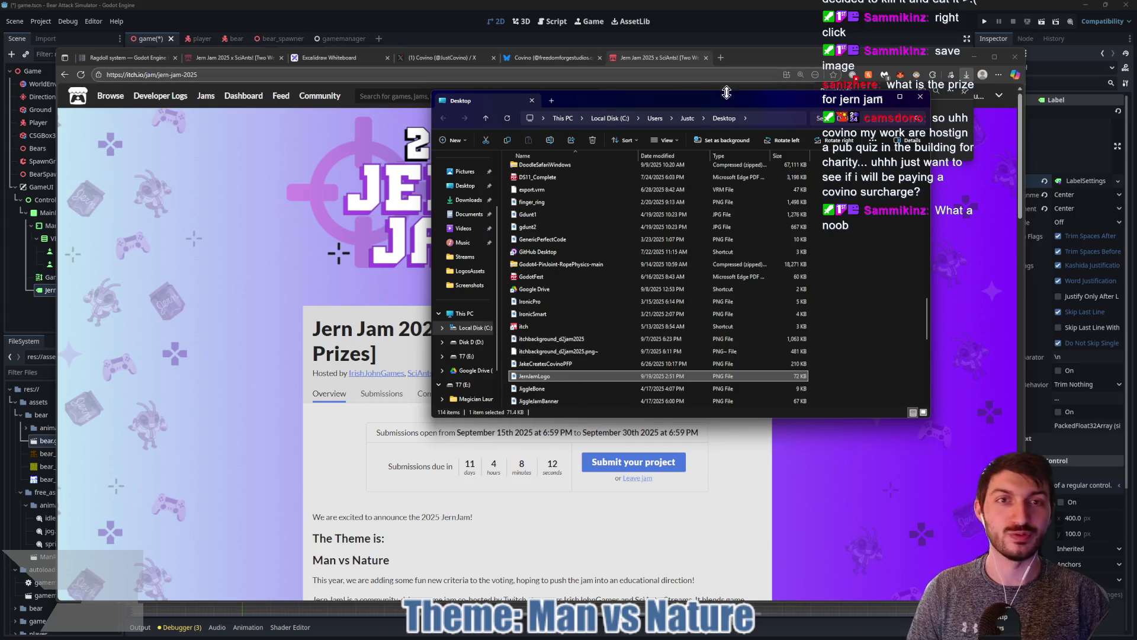
{"action": "key", "text": "alt+Tab"}
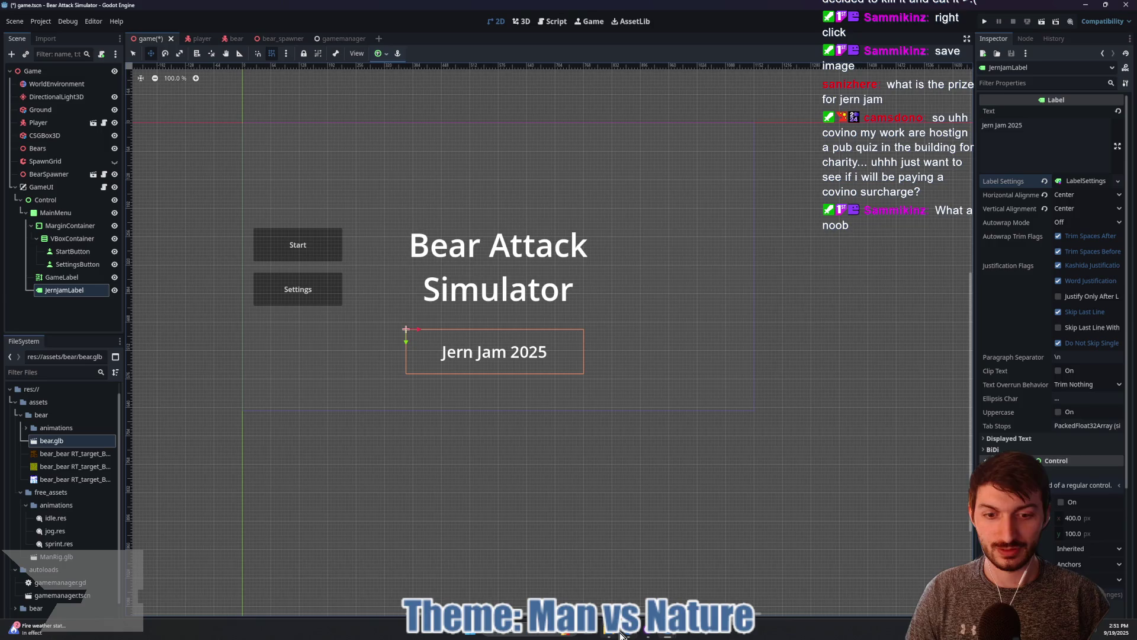
- Collapse the bear and free_assets folders in the FileSystem dock and select assets
{"action": "mouse_move", "coordinate": [607, 635]}
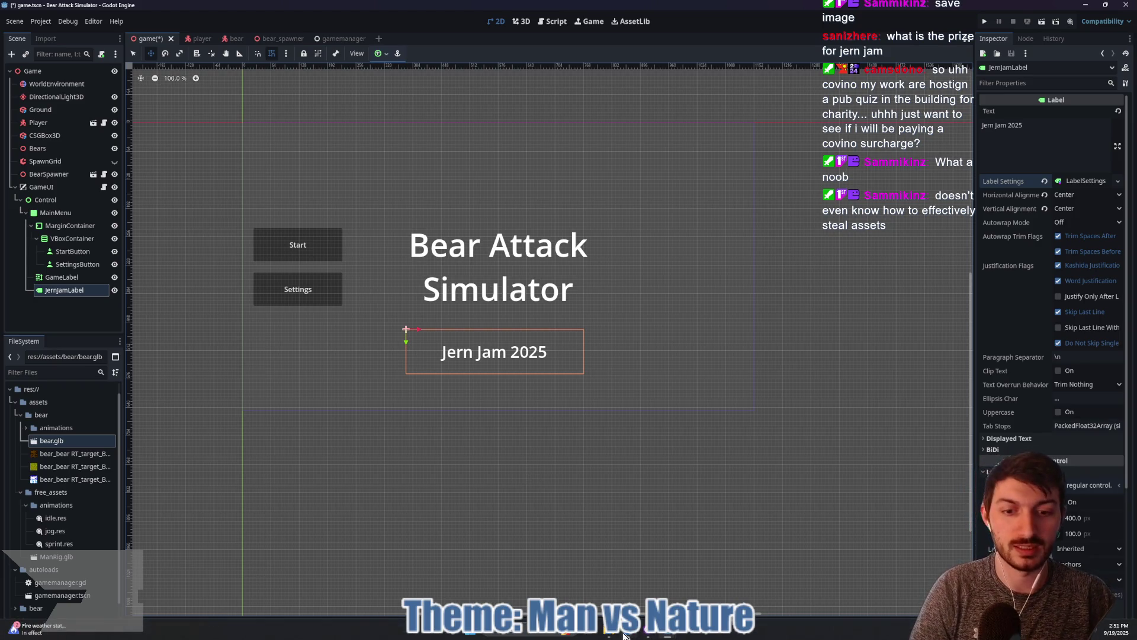
{"action": "left_click", "coordinate": [649, 583]}
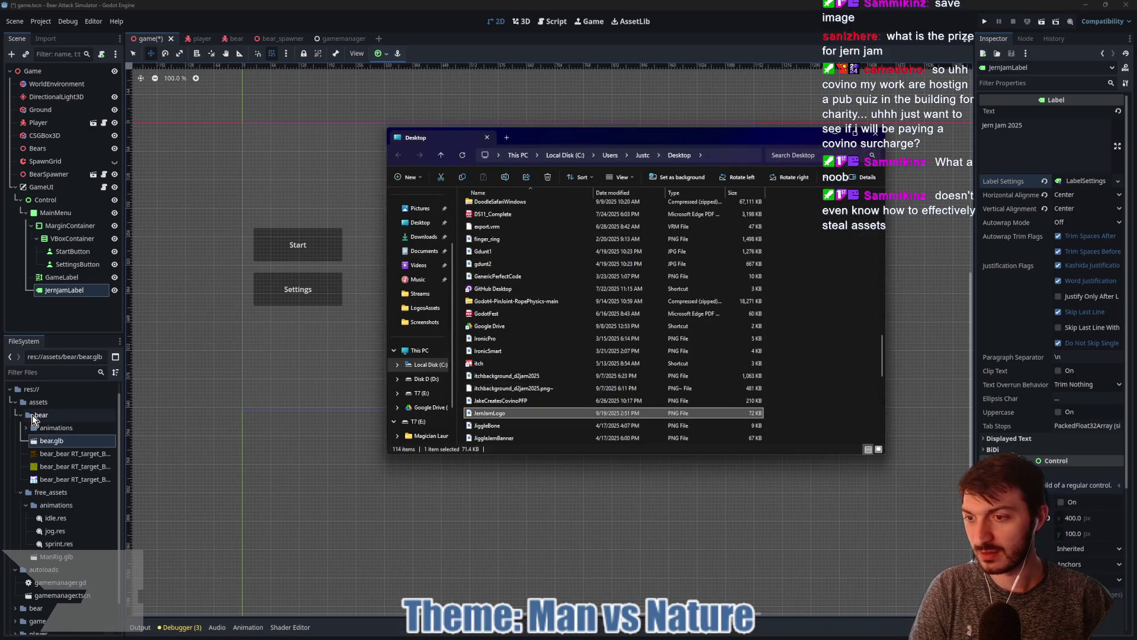
{"action": "scroll", "coordinate": [44, 485], "scroll_direction": "down", "scroll_amount": 2}
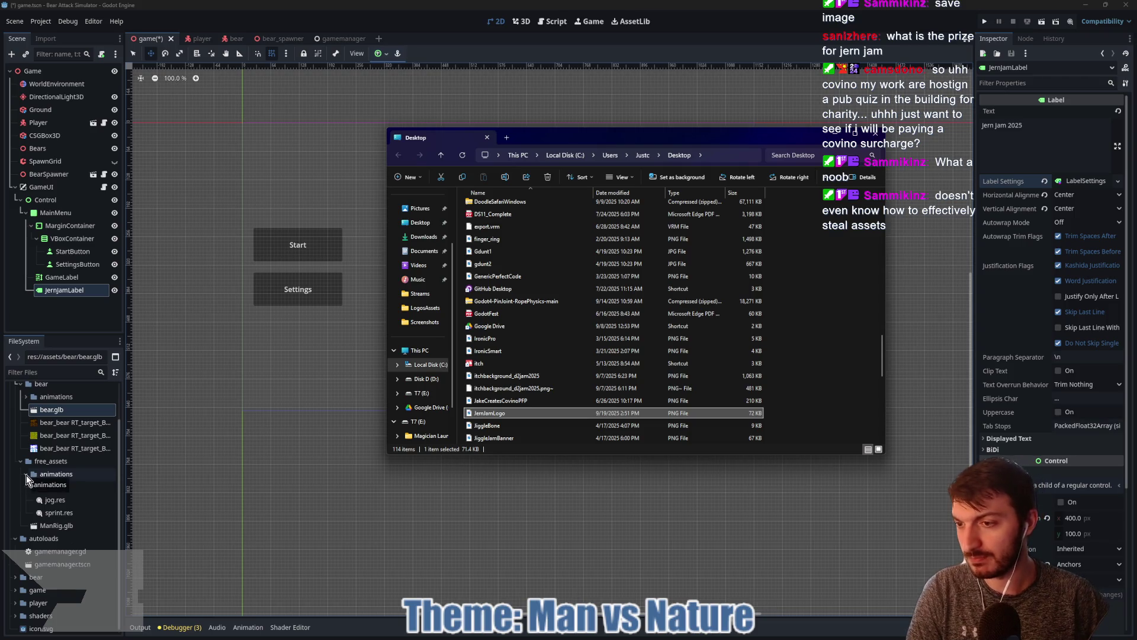
{"action": "scroll", "coordinate": [37, 392], "scroll_direction": "up", "scroll_amount": 2}
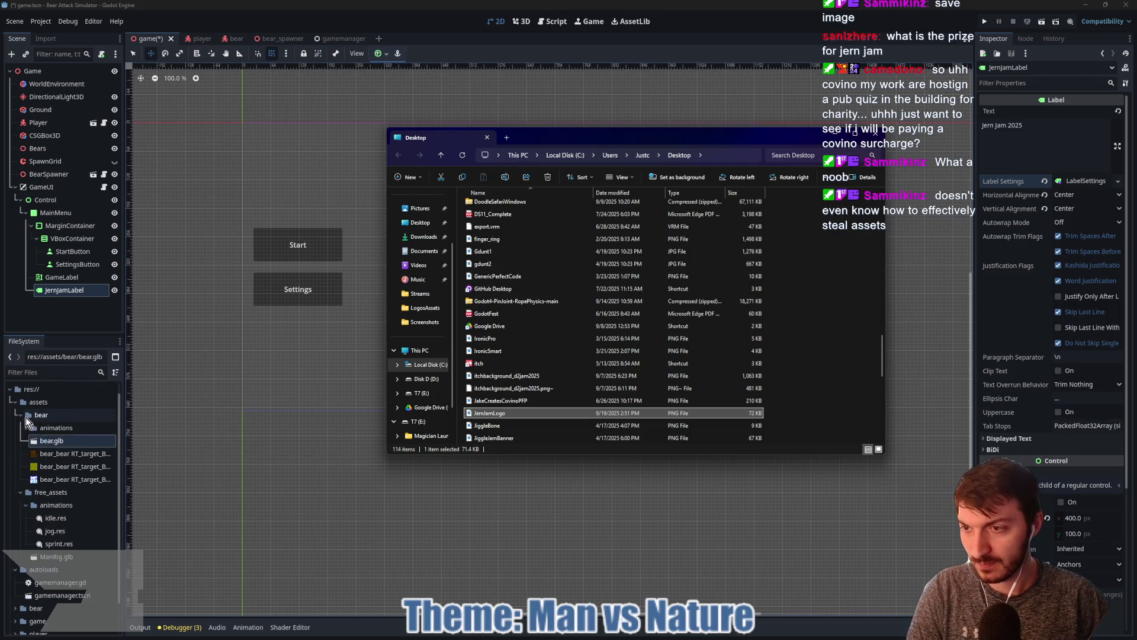
{"action": "left_click", "coordinate": [23, 415]}
{"action": "left_click", "coordinate": [20, 417]}
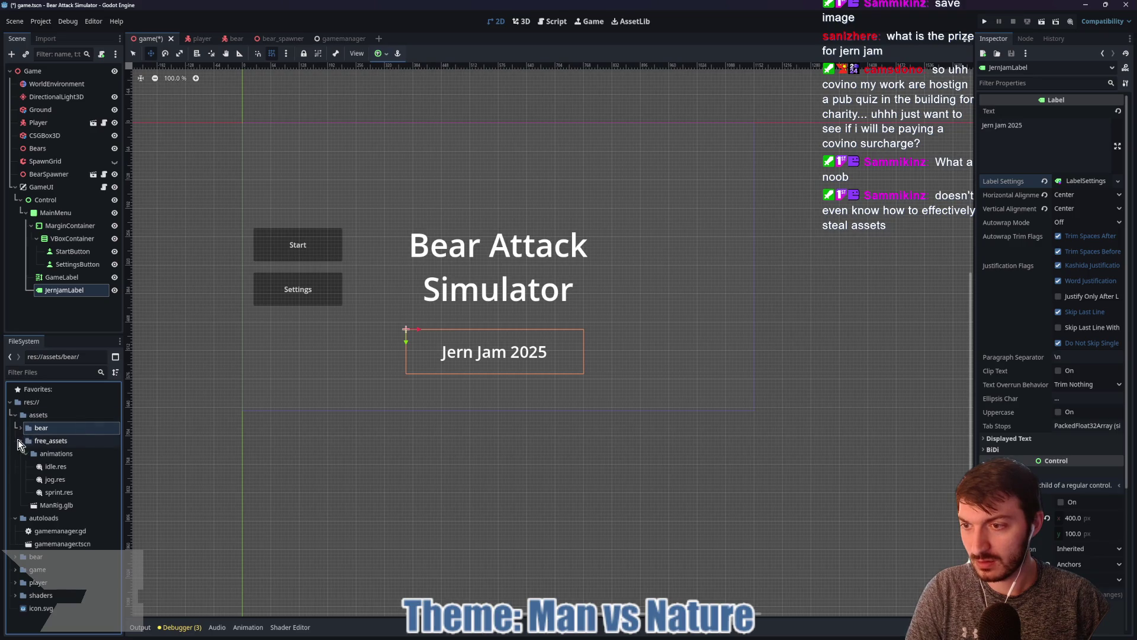
{"action": "left_click", "coordinate": [21, 441]}
{"action": "left_click", "coordinate": [41, 416]}
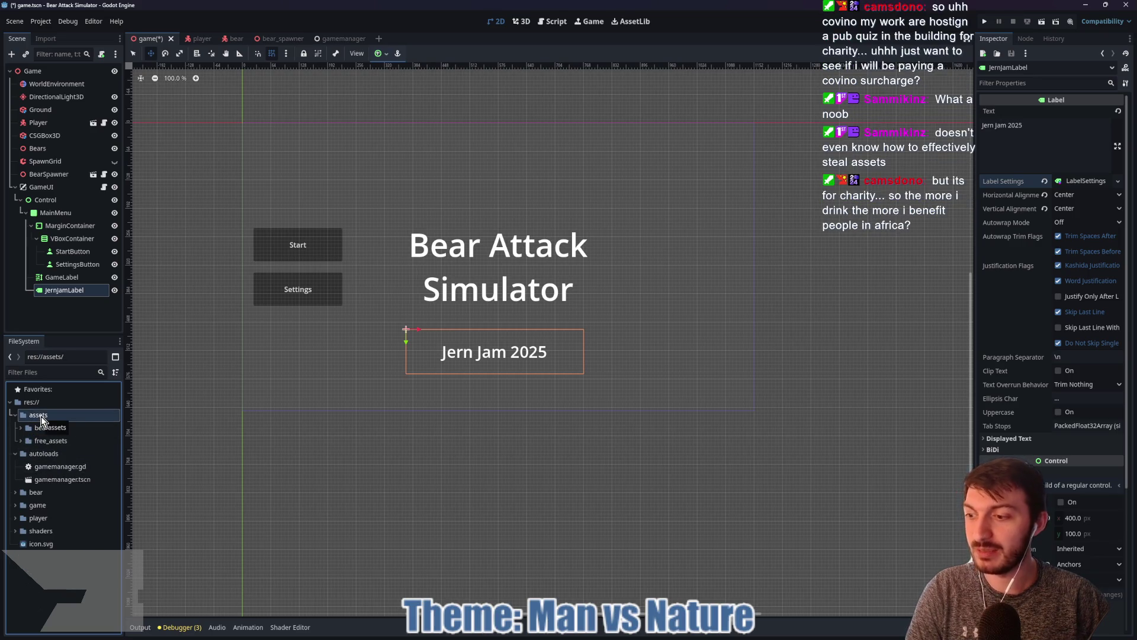
- Create a folder named icons inside assets via Create New > Folder
{"action": "right_click", "coordinate": [41, 416]}
{"action": "mouse_move", "coordinate": [66, 428]}
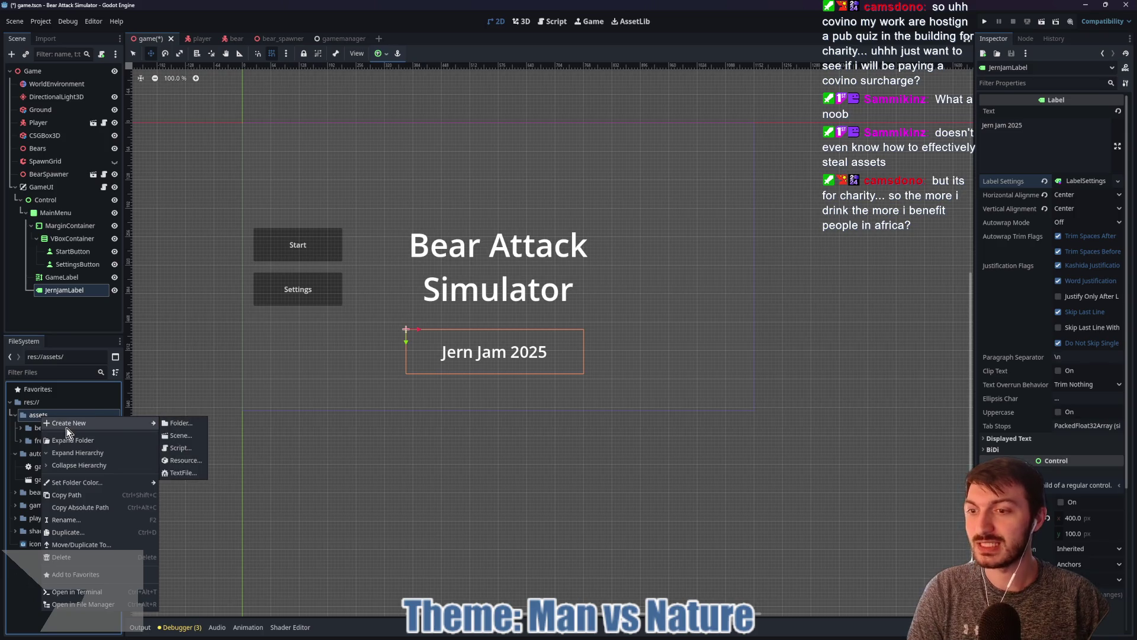
{"action": "left_click", "coordinate": [172, 422]}
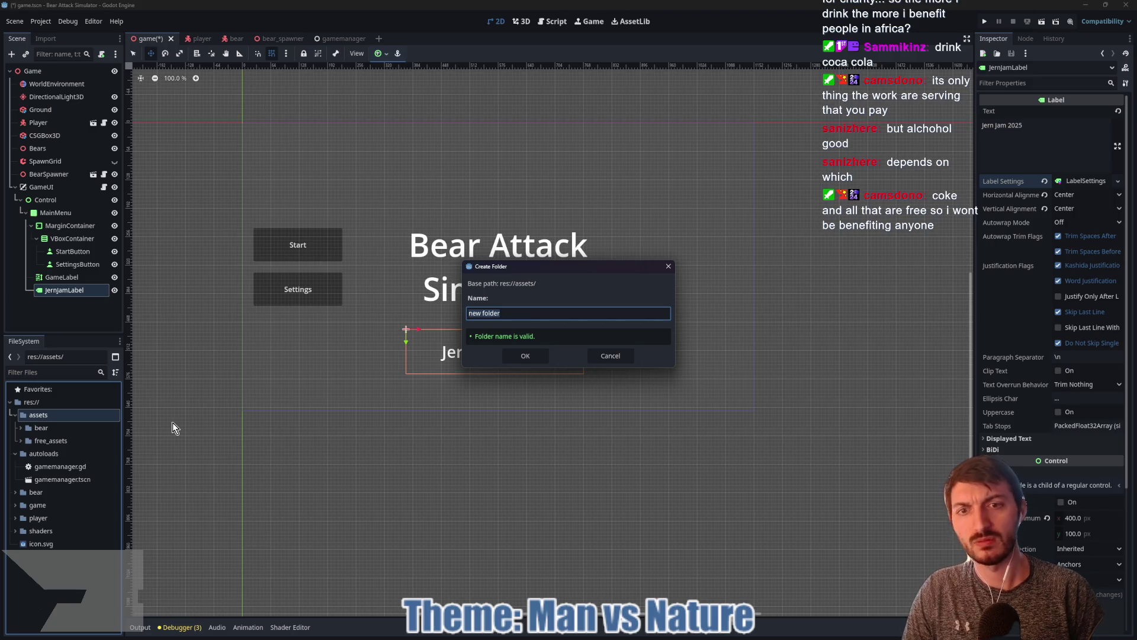
{"action": "type", "text": "icons"}
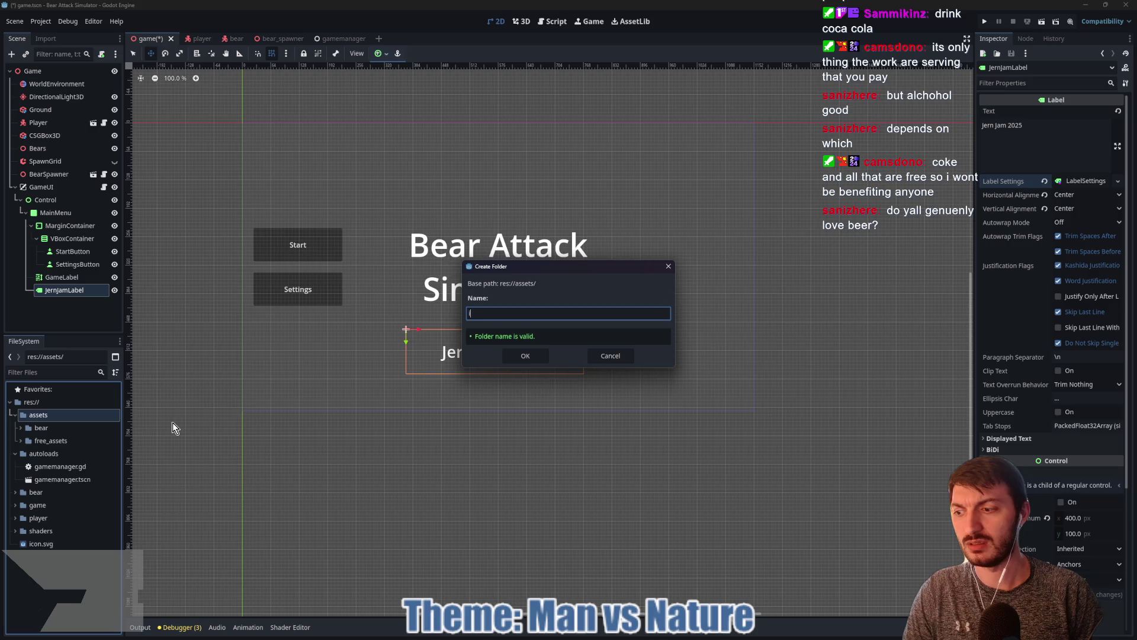
{"action": "left_click", "coordinate": [524, 356]}
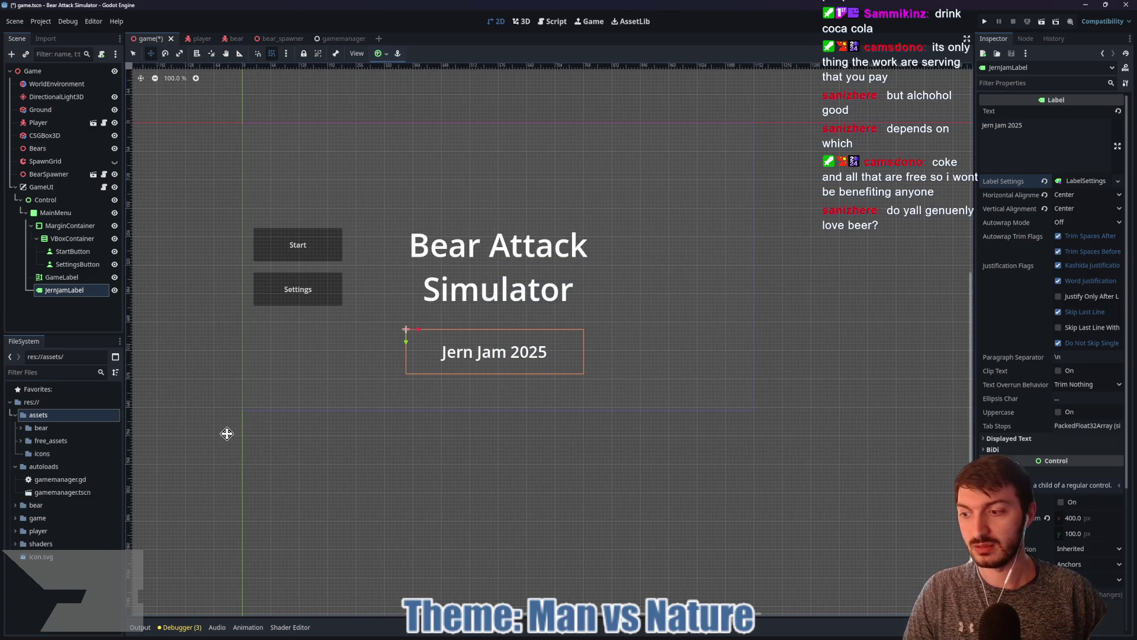
- Import JernJamLogo.png from the Desktop into icons and delete the Jern Jam 2025 label node
{"action": "left_click", "coordinate": [51, 456]}
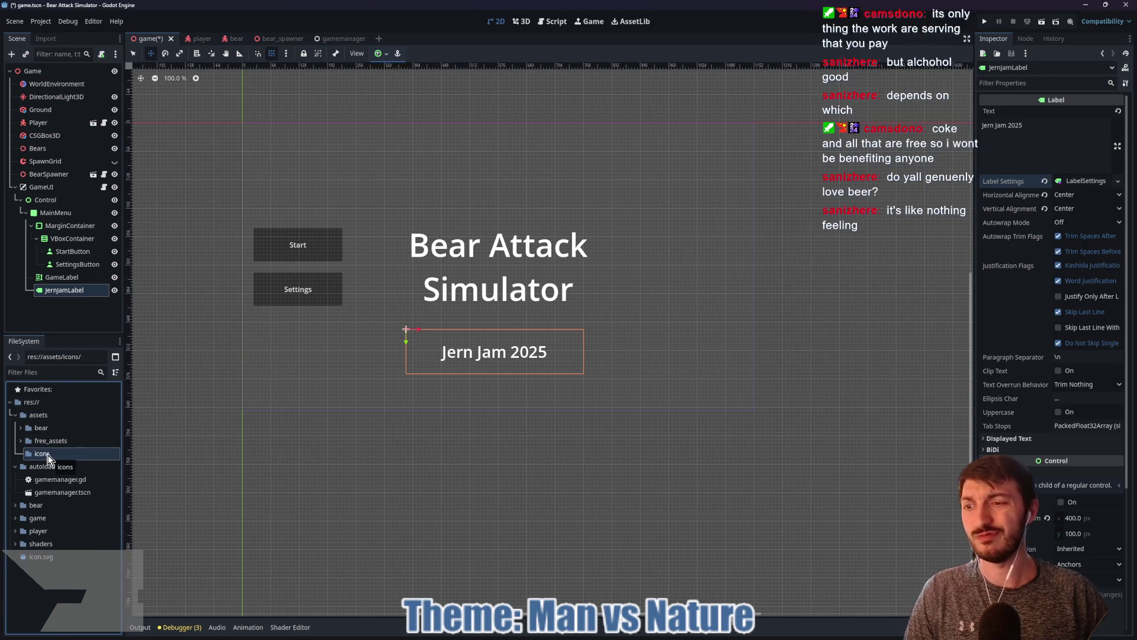
{"action": "mouse_move", "coordinate": [613, 637]}
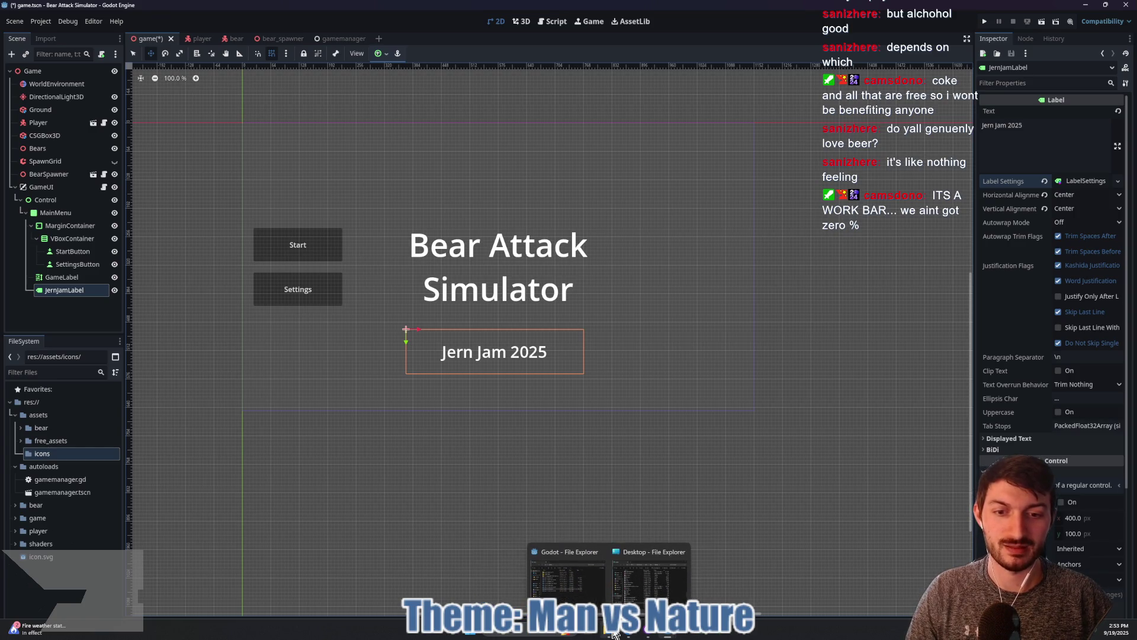
{"action": "left_click", "coordinate": [650, 572]}
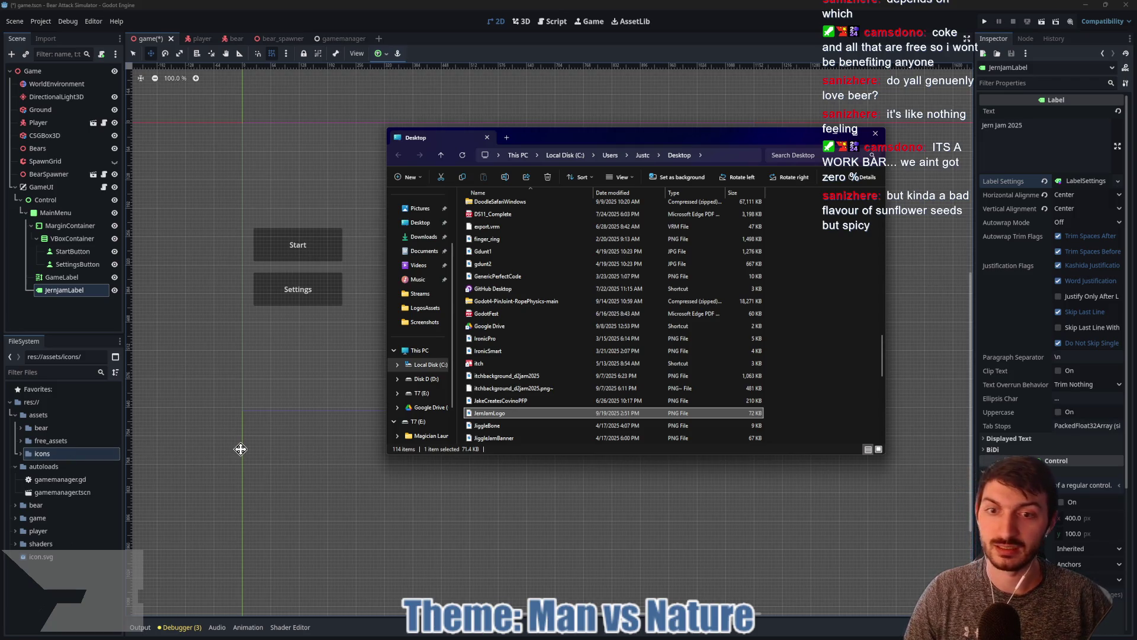
{"action": "left_click_drag", "start_coordinate": [241, 448], "coordinate": [43, 454]}
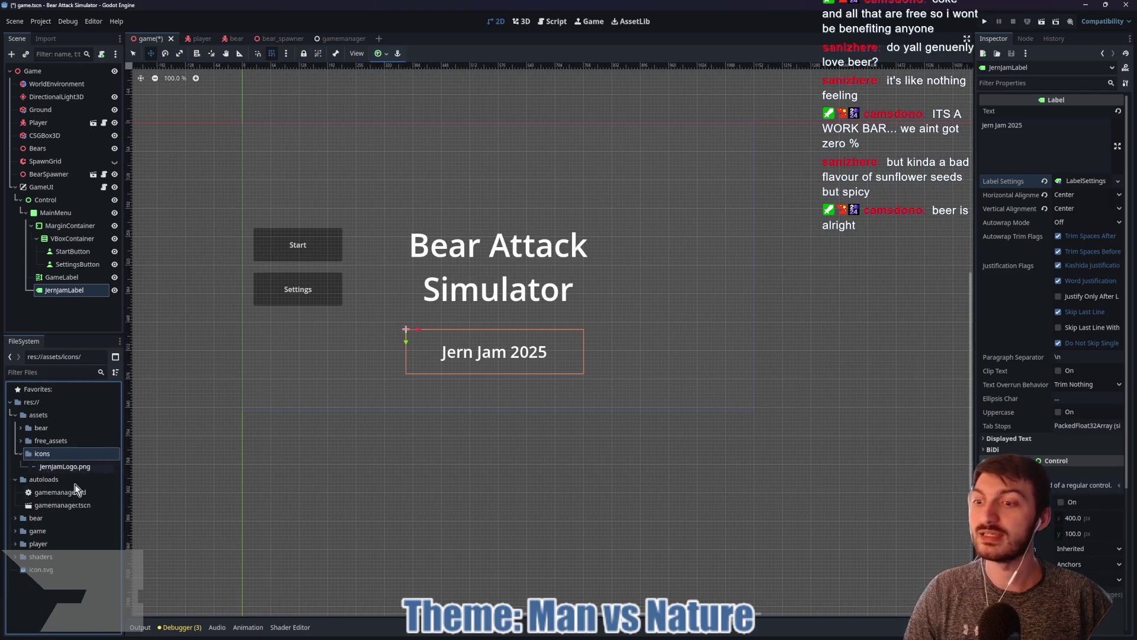
{"action": "left_click", "coordinate": [69, 292]}
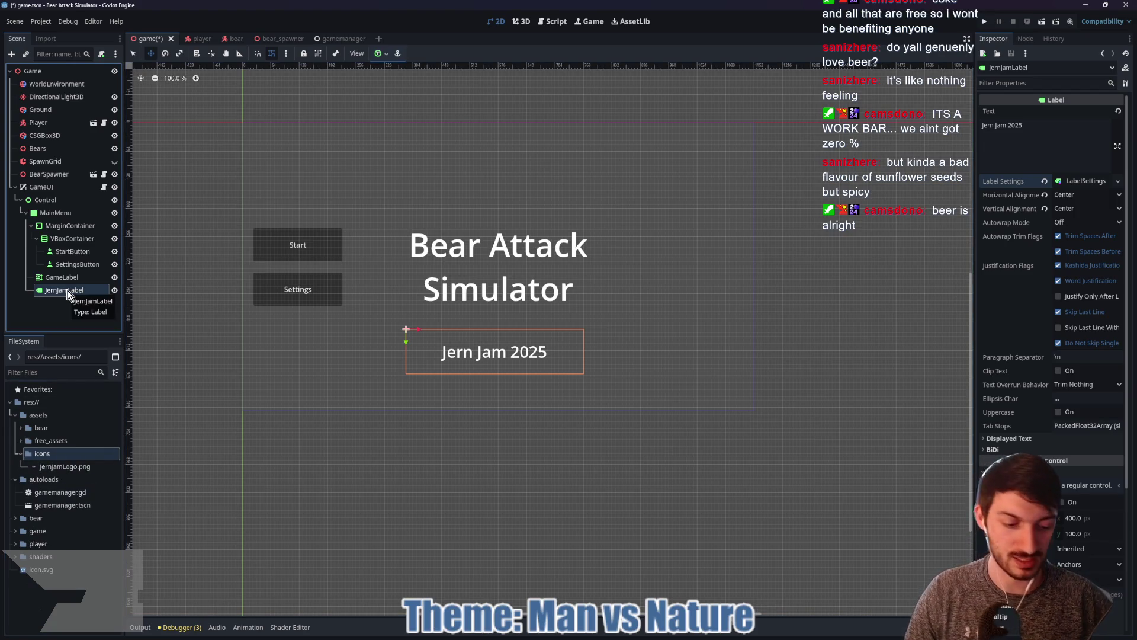
{"action": "key", "text": "Delete"}
- Confirm the label's removal, then add a TextureRect under MainMenu and place it below the title
{"action": "left_click", "coordinate": [541, 327]}
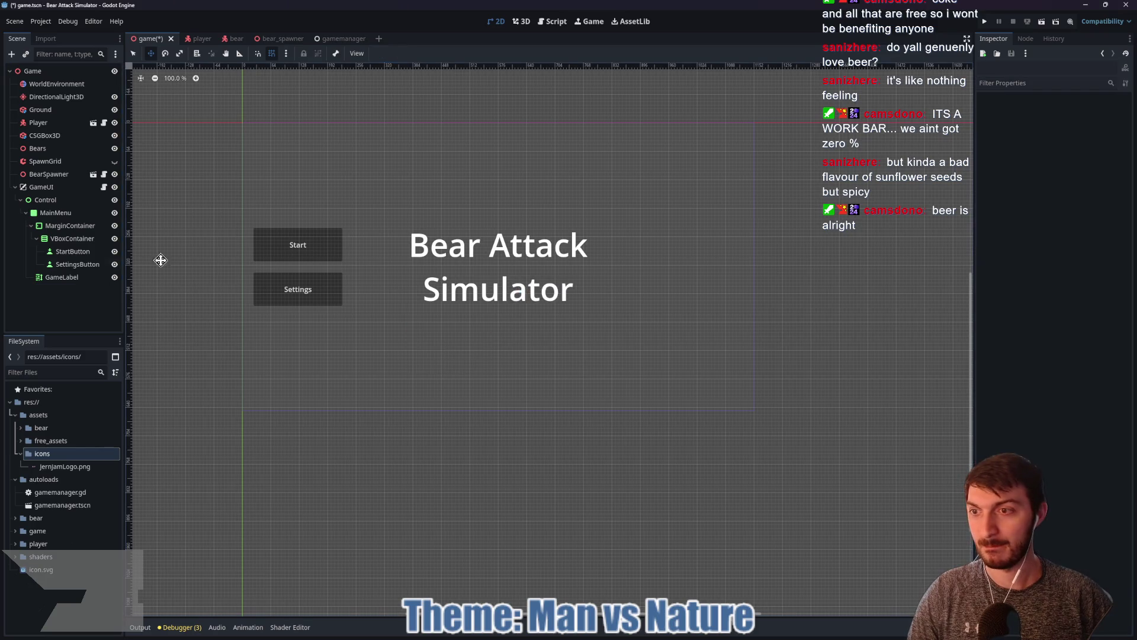
{"action": "left_click", "coordinate": [55, 213]}
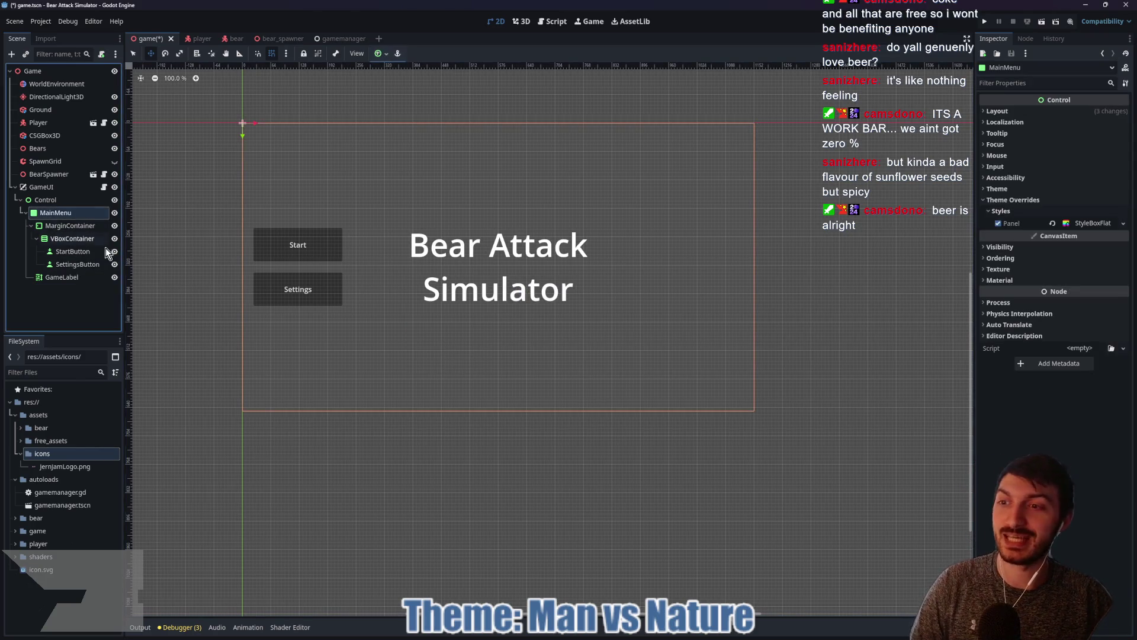
{"action": "key", "text": "ctrl+a"}
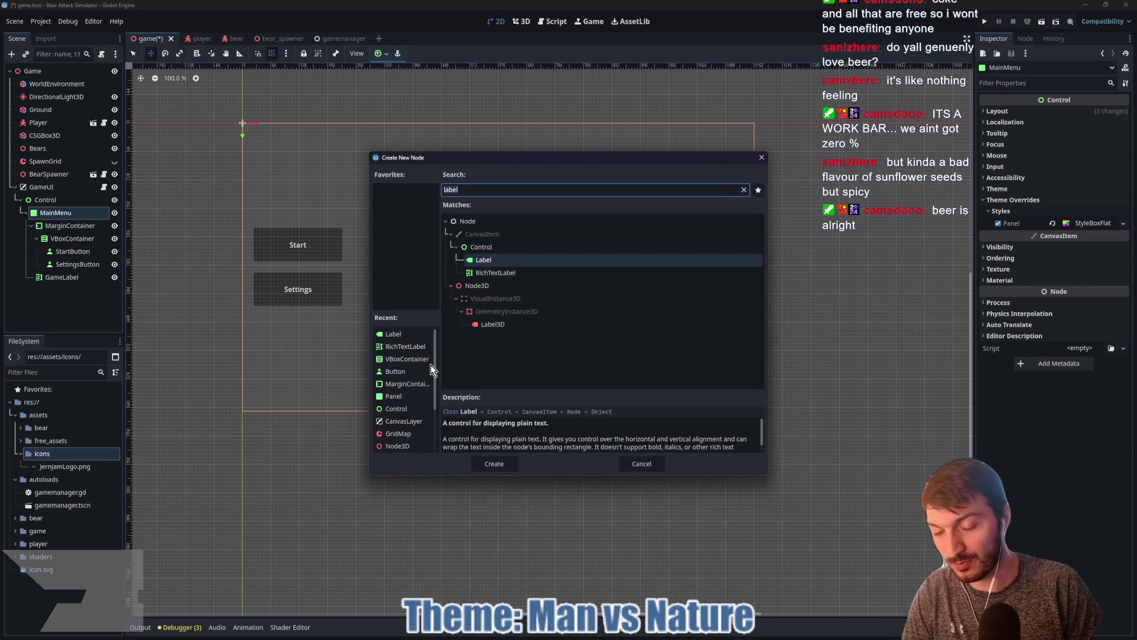
{"action": "type", "text": "textu"}
{"action": "key", "text": "Return"}
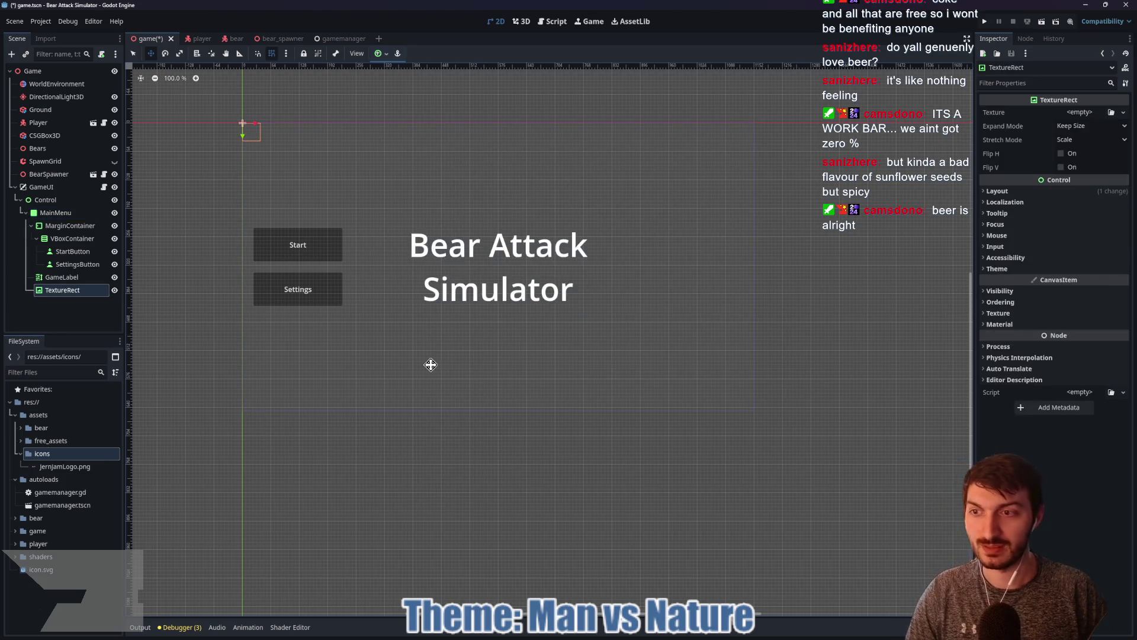
{"action": "left_click_drag", "start_coordinate": [245, 151], "coordinate": [479, 354]}
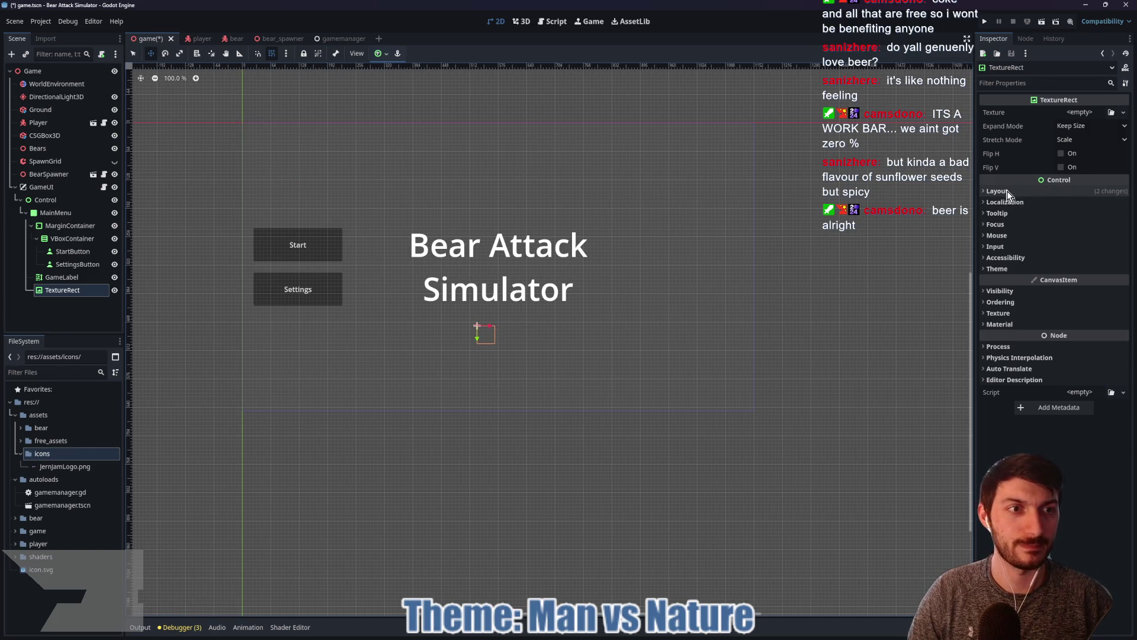
- Give the TextureRect a 400 × 100 custom minimum size, centred under the title
{"action": "left_click", "coordinate": [1038, 192]}
{"action": "left_click", "coordinate": [1091, 236]}
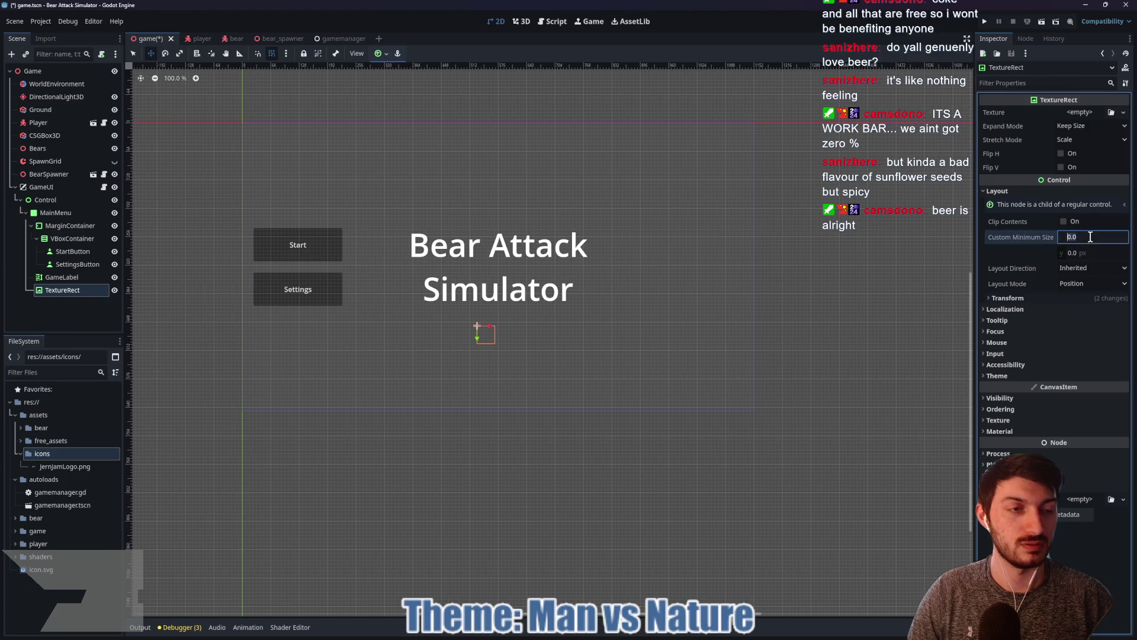
{"action": "type", "text": "400"}
{"action": "key", "text": "Return"}
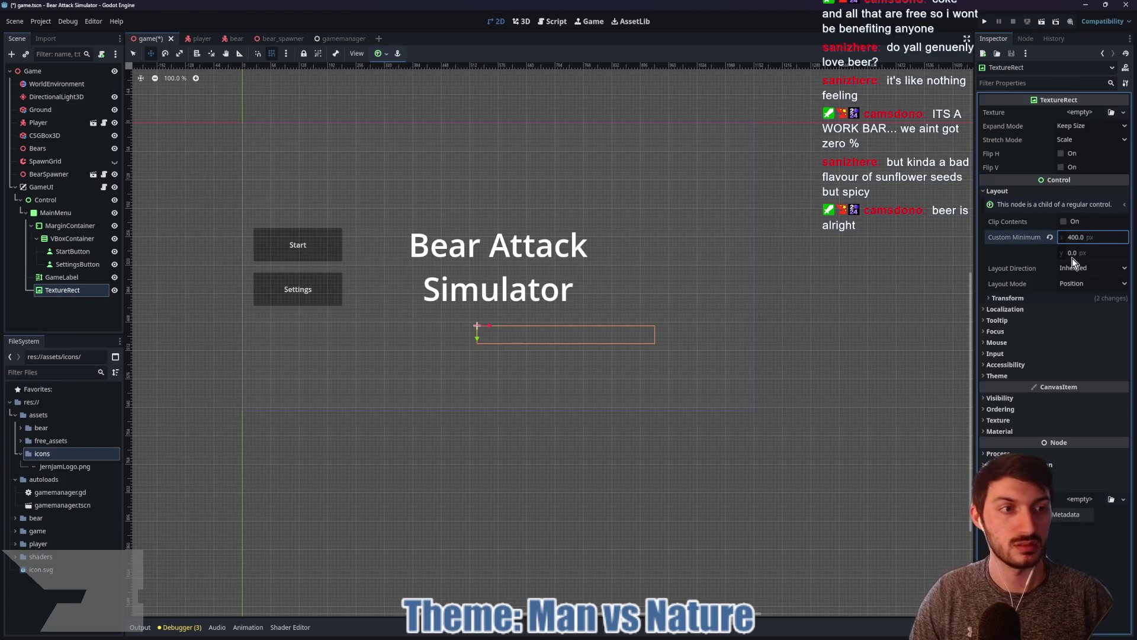
{"action": "left_click", "coordinate": [1081, 254]}
{"action": "type", "text": "100"}
{"action": "key", "text": "Return"}
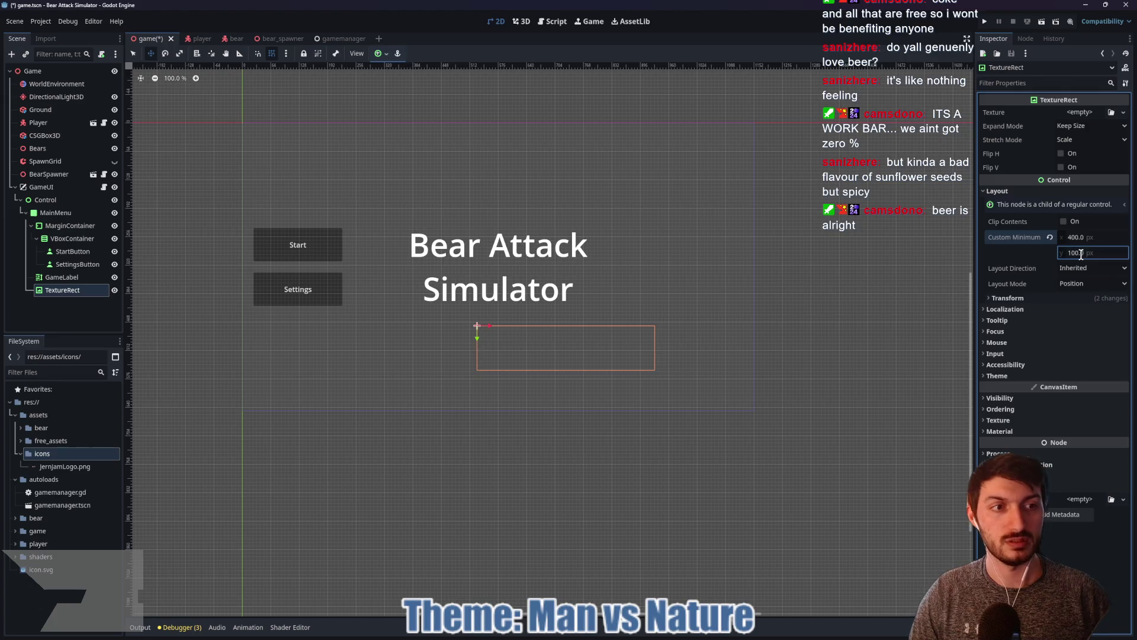
{"action": "left_click_drag", "start_coordinate": [566, 353], "coordinate": [499, 349]}
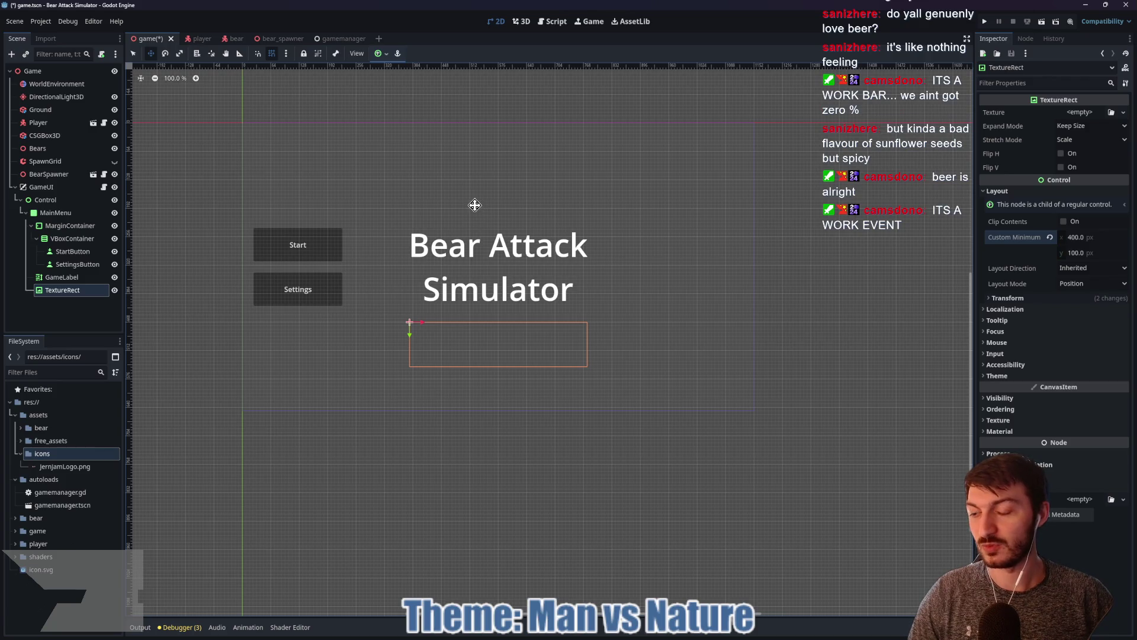
- Apply the Center Bottom anchor preset and raise the box just below the title
{"action": "left_click", "coordinate": [381, 53]}
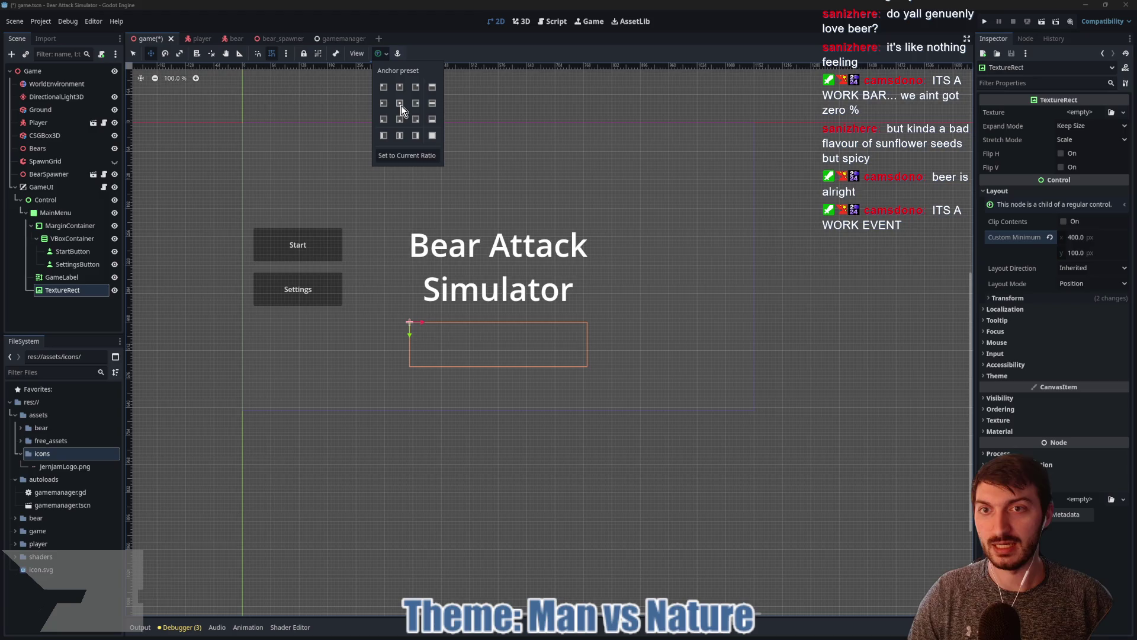
{"action": "left_click", "coordinate": [400, 105]}
{"action": "left_click", "coordinate": [400, 119]}
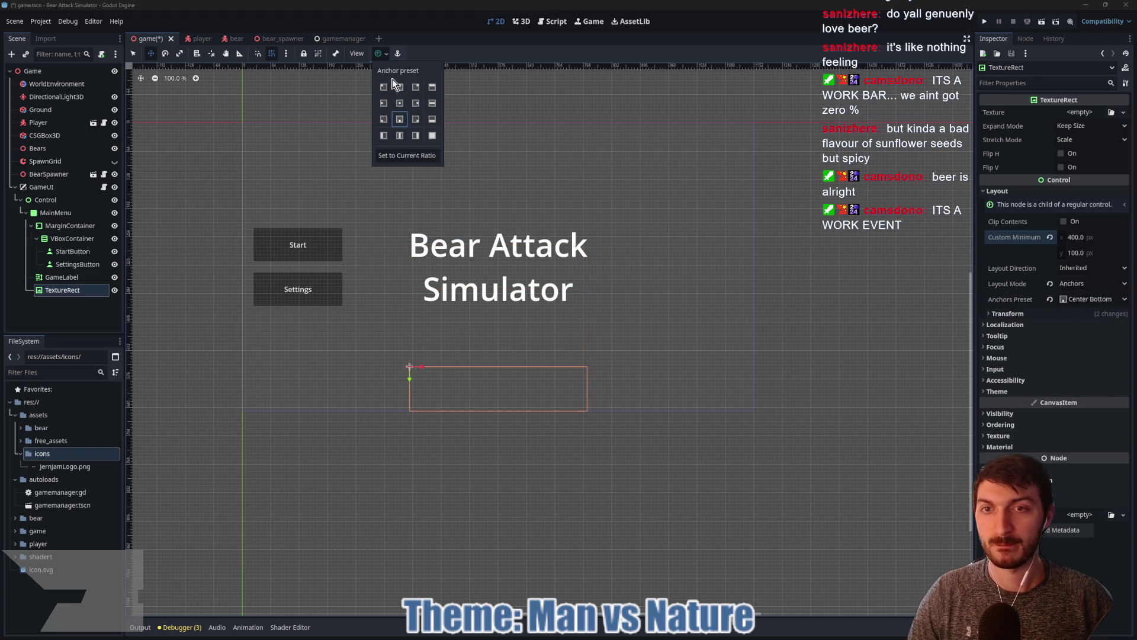
{"action": "left_click", "coordinate": [514, 326]}
{"action": "left_click_drag", "start_coordinate": [503, 387], "coordinate": [501, 349]}
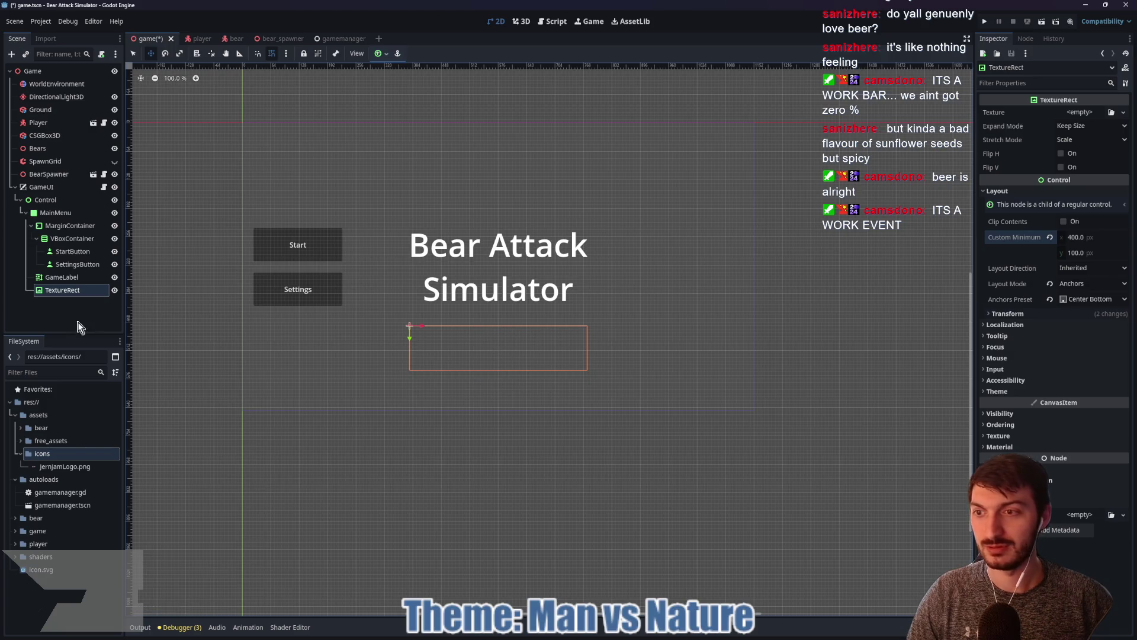
- Rename the TextureRect to JernjamLogo and assign JernjamLogo.png as its texture
{"action": "double_click", "coordinate": [70, 290]}
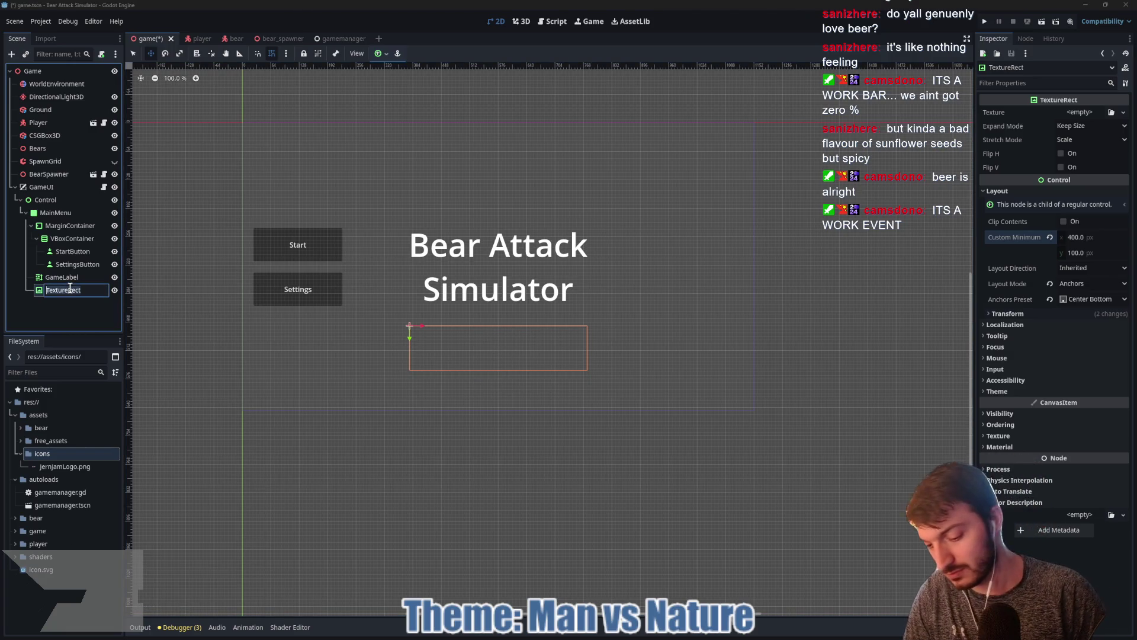
{"action": "type", "text": "Jernjam"}
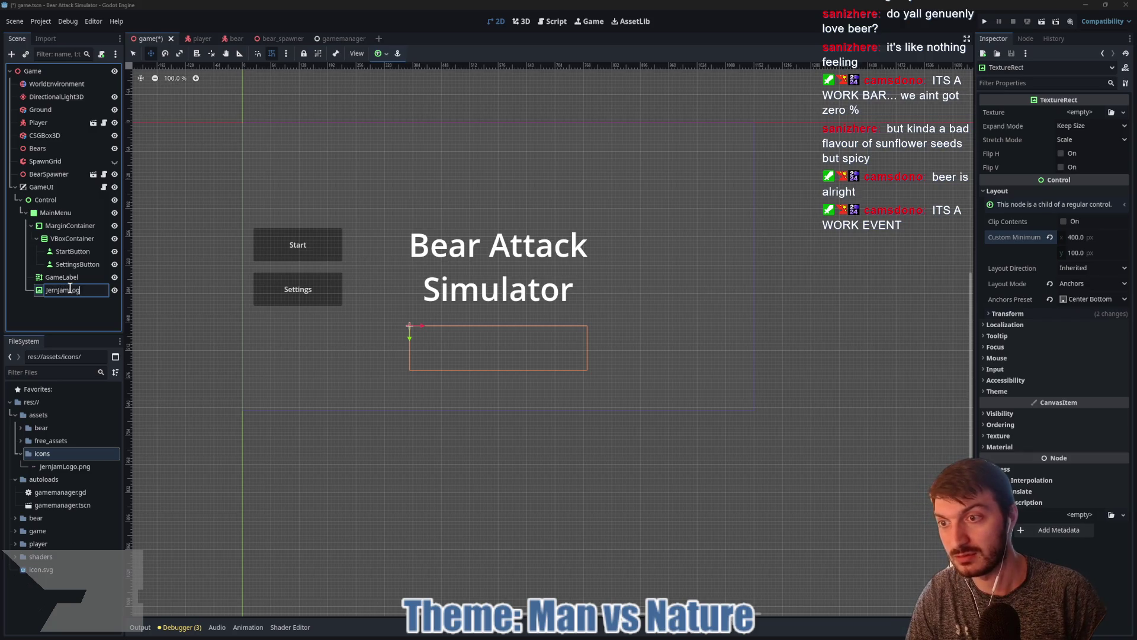
{"action": "type", "text": "Logo"}
{"action": "key", "text": "Return"}
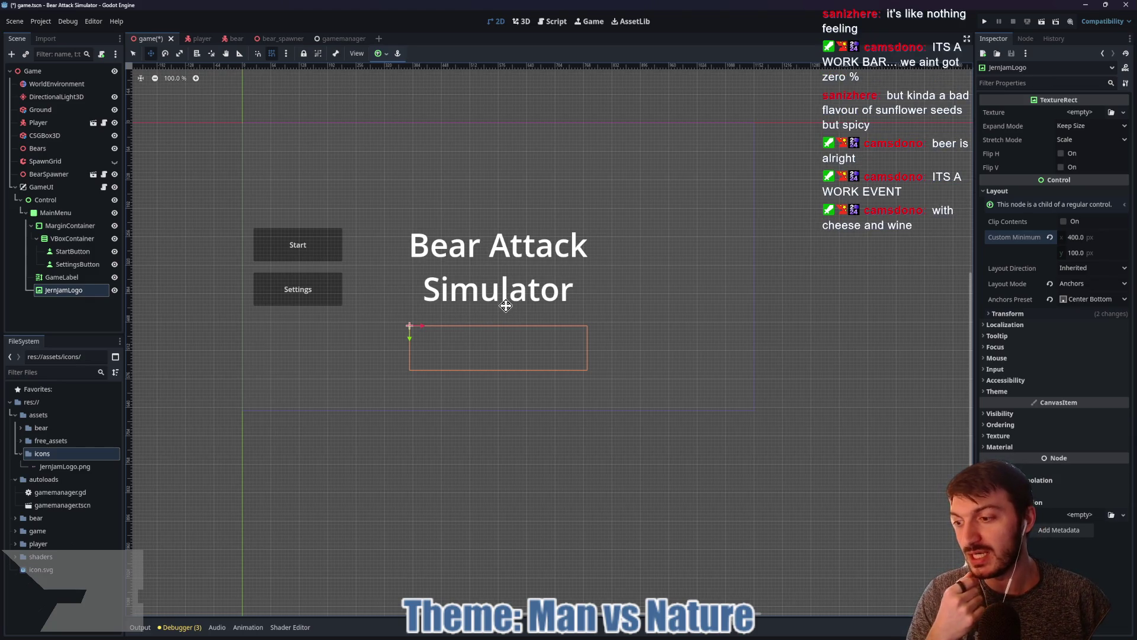
{"action": "left_click", "coordinate": [1075, 113]}
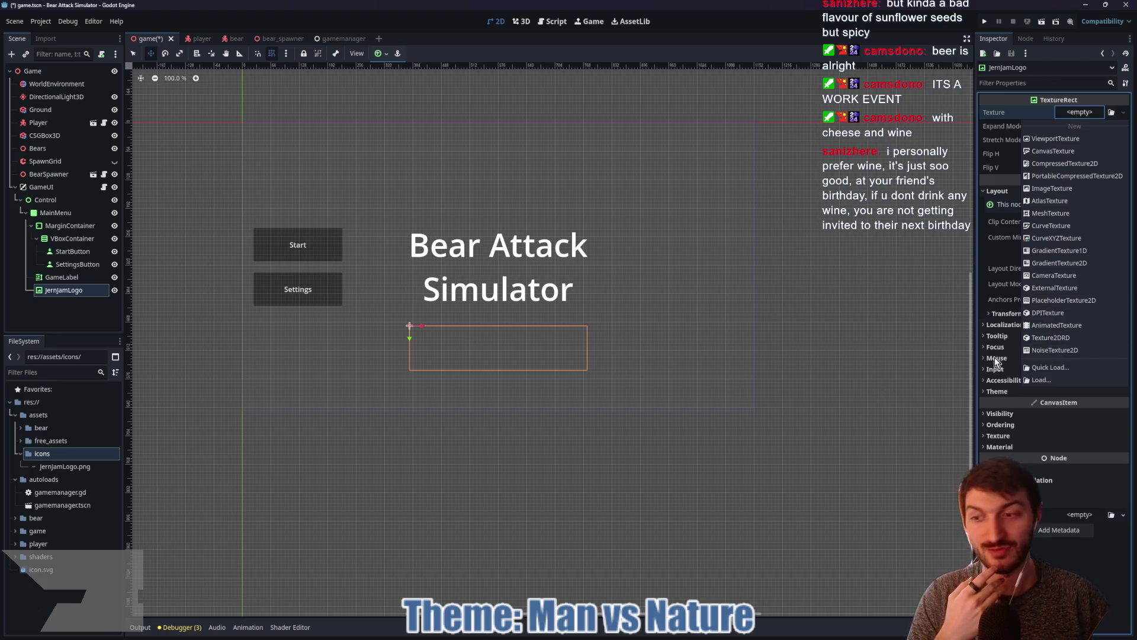
{"action": "left_click", "coordinate": [1052, 367]}
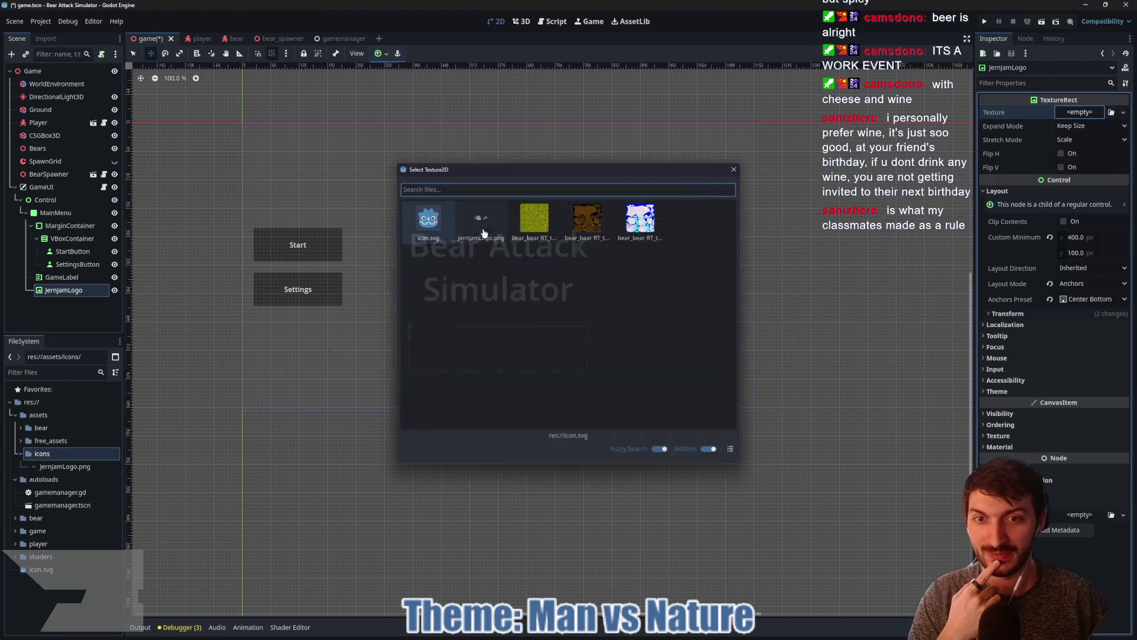
{"action": "double_click", "coordinate": [481, 222]}
- Set the logo's Expand Mode to Ignore Size, keeping Stretch Mode at Scale
{"action": "scroll", "coordinate": [510, 323], "scroll_direction": "down", "scroll_amount": 4}
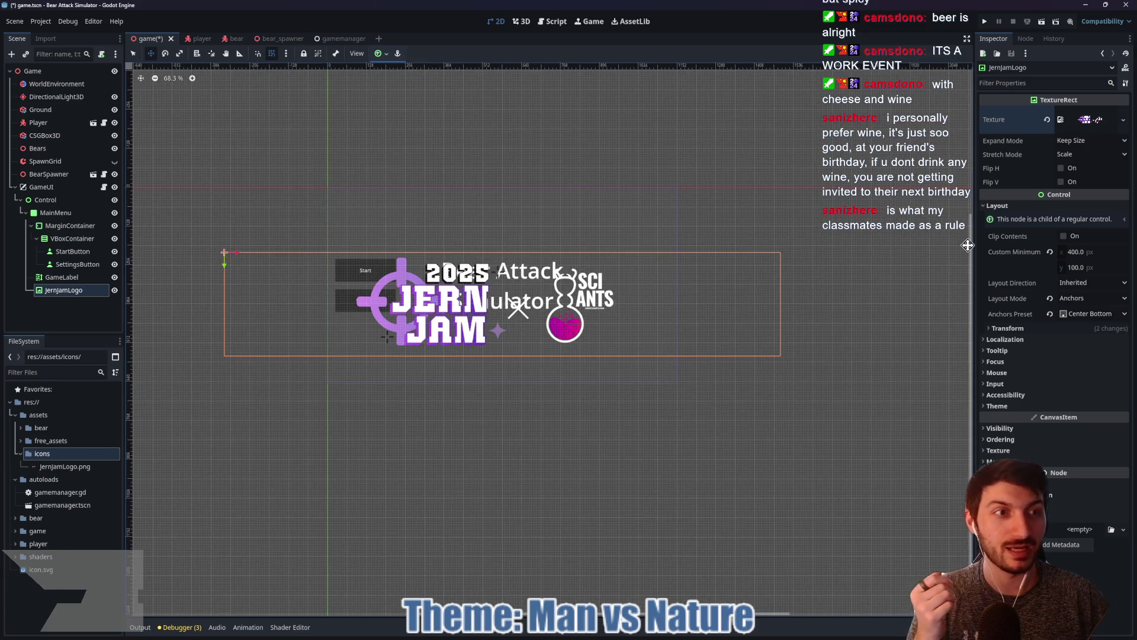
{"action": "left_click", "coordinate": [1075, 155]}
{"action": "left_click", "coordinate": [1075, 155]}
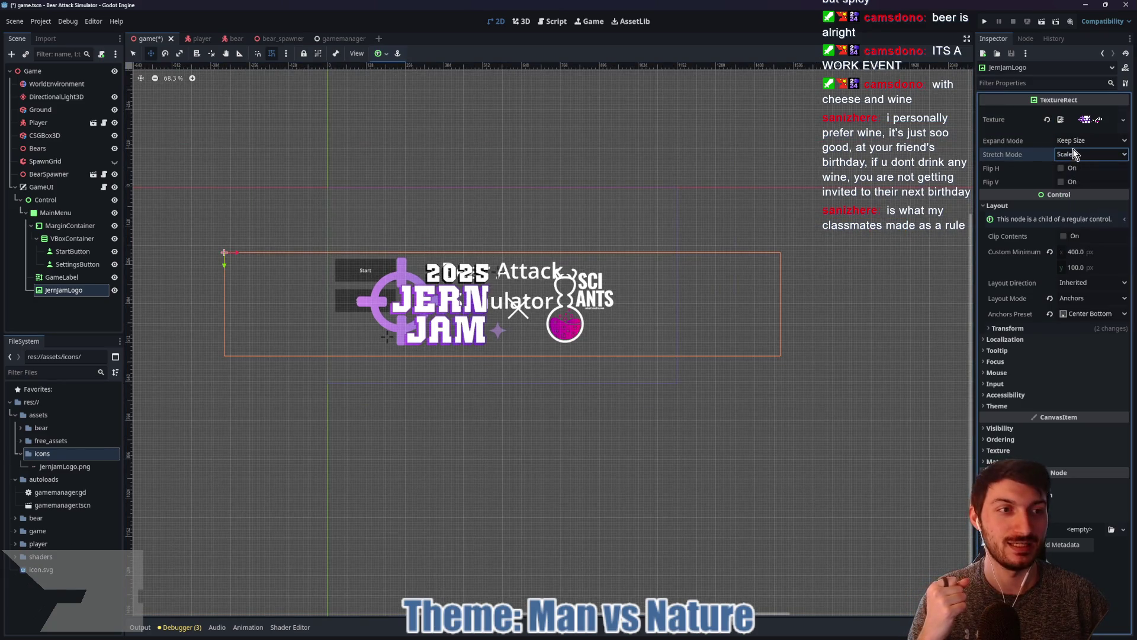
{"action": "left_click", "coordinate": [1072, 140]}
{"action": "left_click", "coordinate": [1074, 164]}
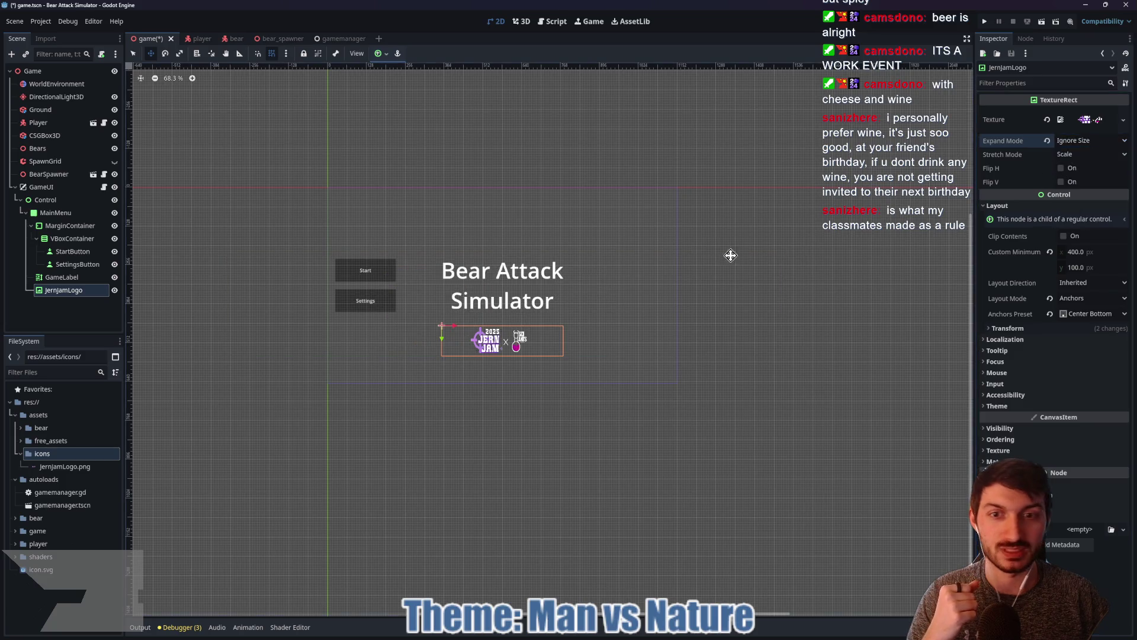
{"action": "scroll", "coordinate": [503, 340], "scroll_direction": "up", "scroll_amount": 3}
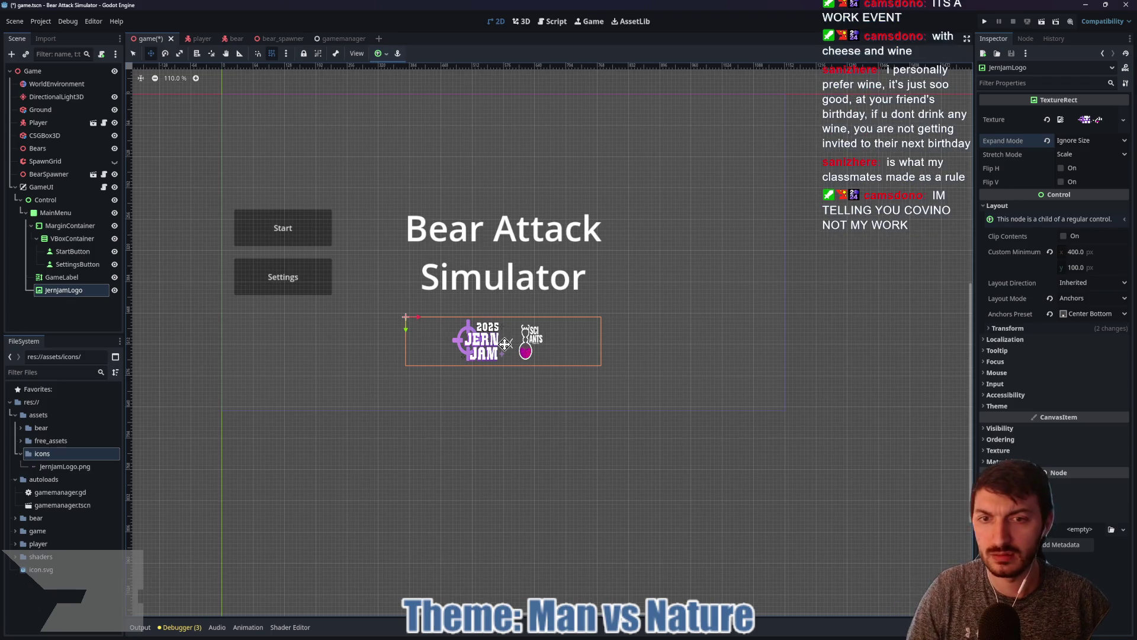
- Enlarge the logo box and position it just under the Bear Attack Simulator title
{"action": "key", "text": "q"}
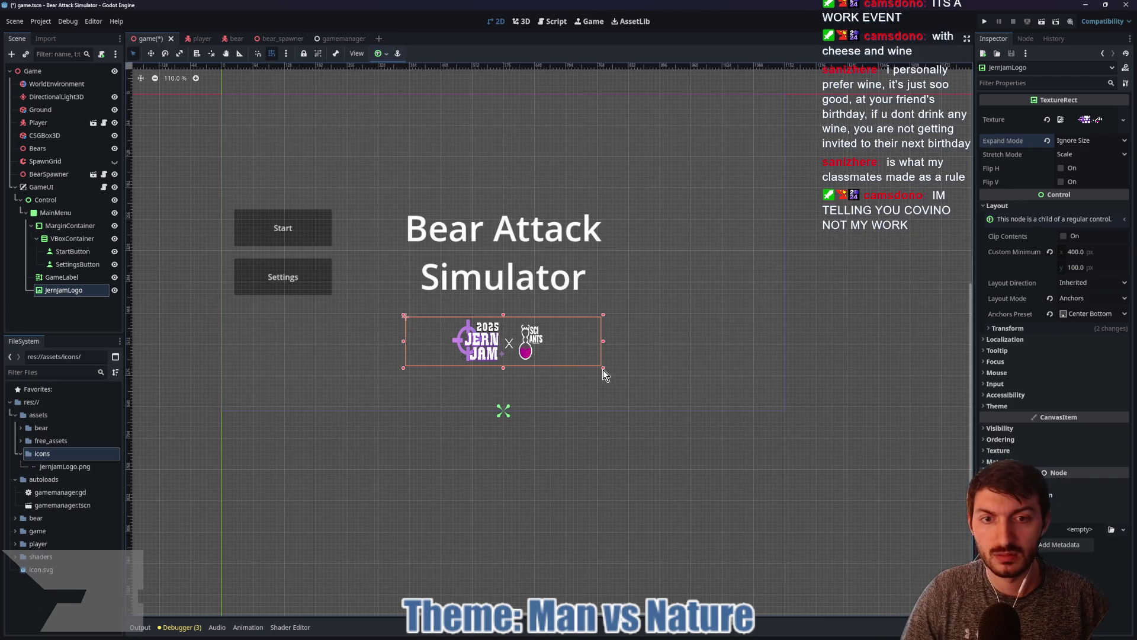
{"action": "left_click_drag", "start_coordinate": [603, 368], "coordinate": [604, 369]}
{"action": "left_click_drag", "start_coordinate": [634, 385], "coordinate": [670, 393]}
{"action": "key", "text": "w"}
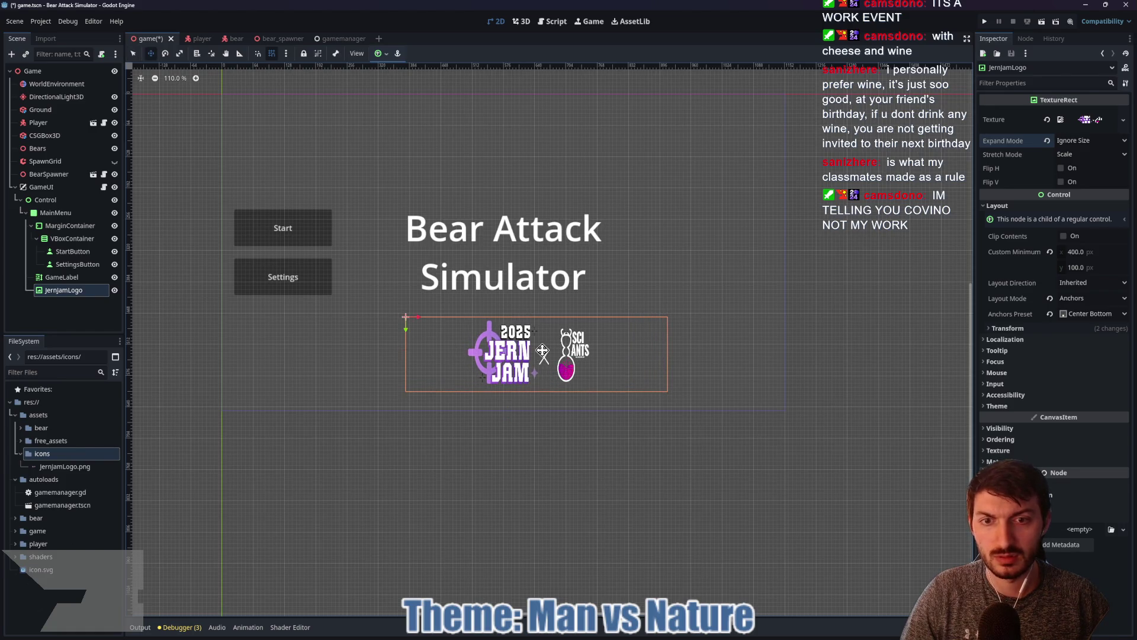
{"action": "left_click_drag", "start_coordinate": [540, 355], "coordinate": [508, 347]}
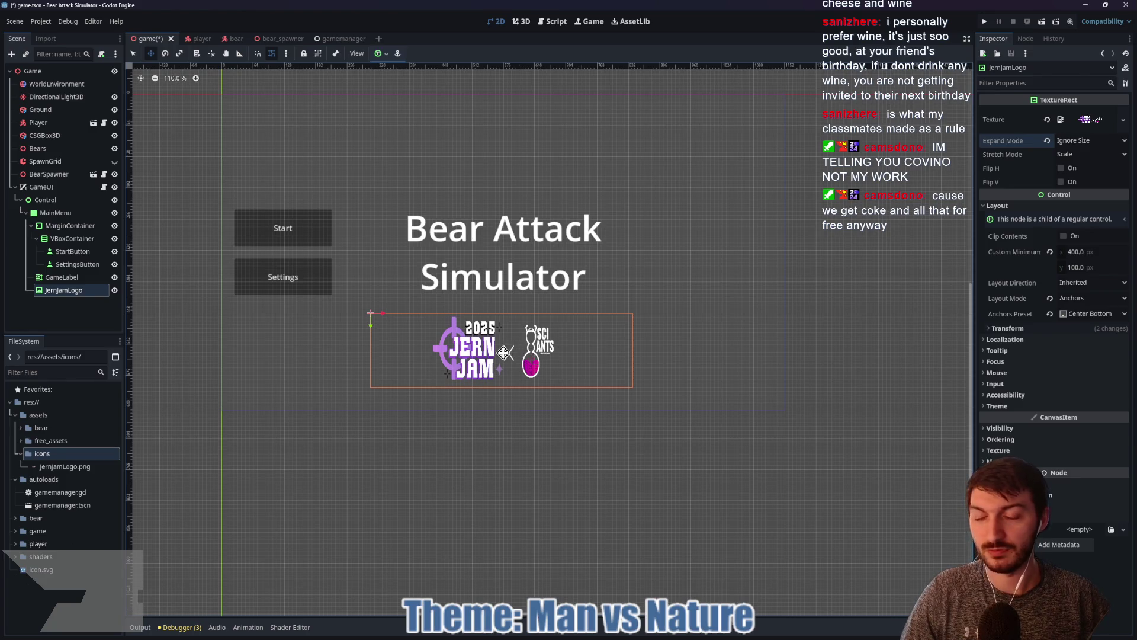
{"action": "key", "text": "f"}
{"action": "left_click_drag", "start_coordinate": [549, 356], "coordinate": [547, 353]}
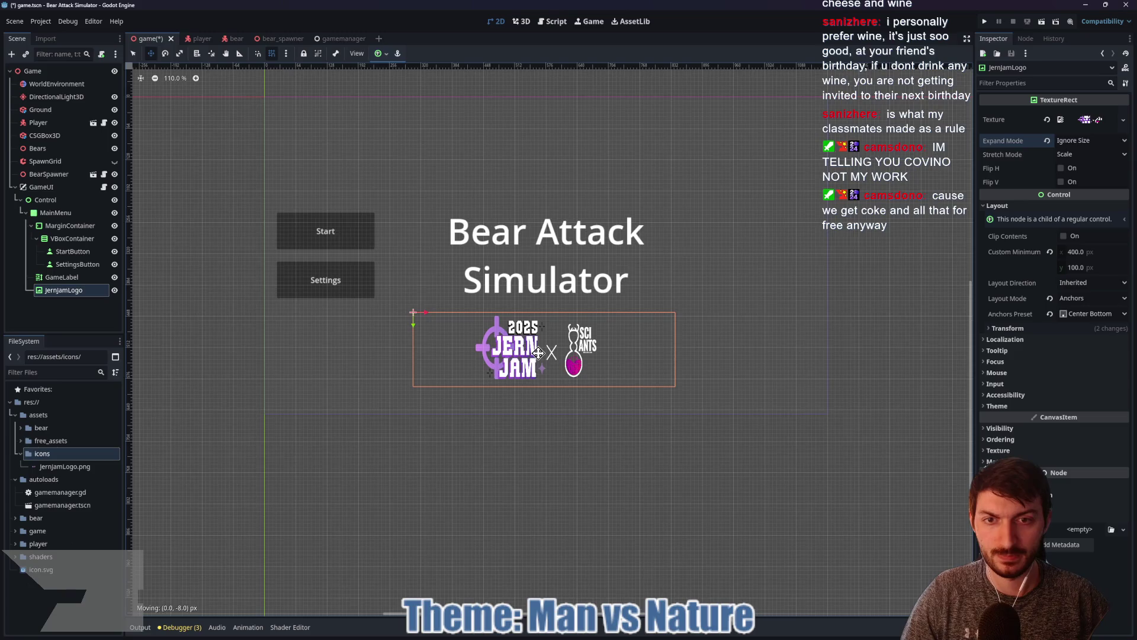
{"action": "key", "text": "q"}
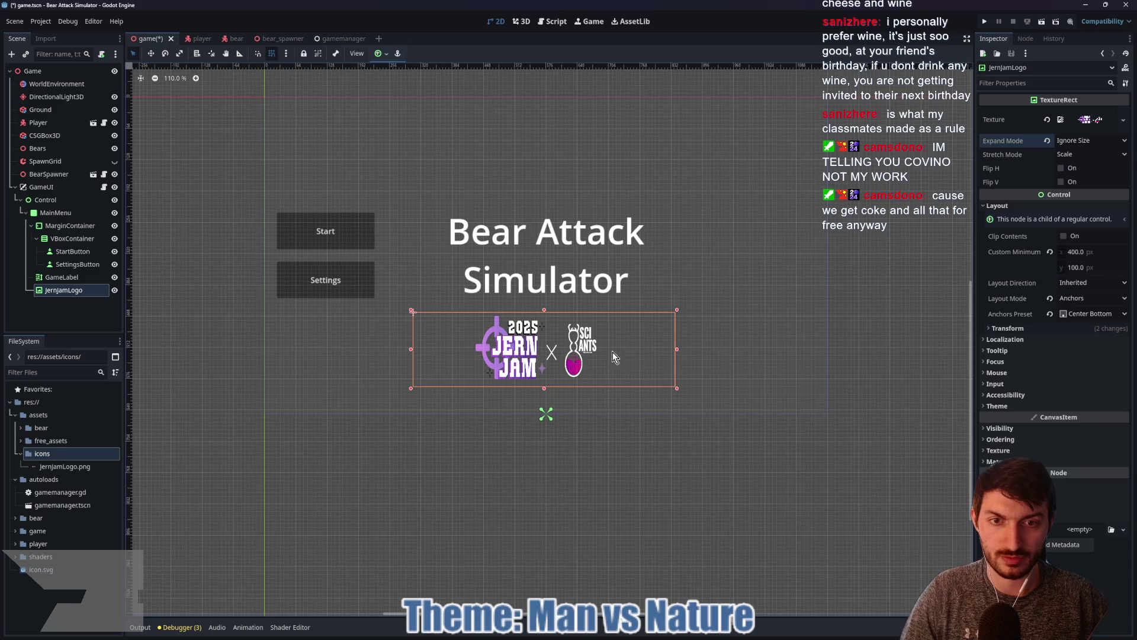
{"action": "left_click_drag", "start_coordinate": [545, 389], "coordinate": [545, 385]}
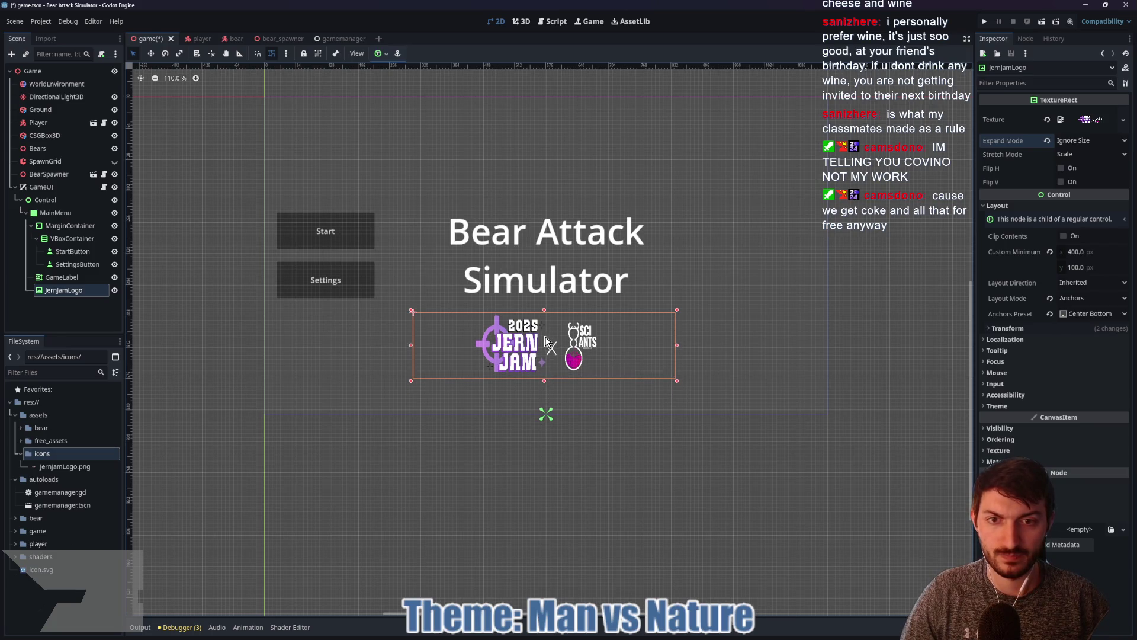
{"action": "key", "text": "w"}
- Save the game scene and open the GameUI script game_ui.gd
{"action": "key", "text": "q"}
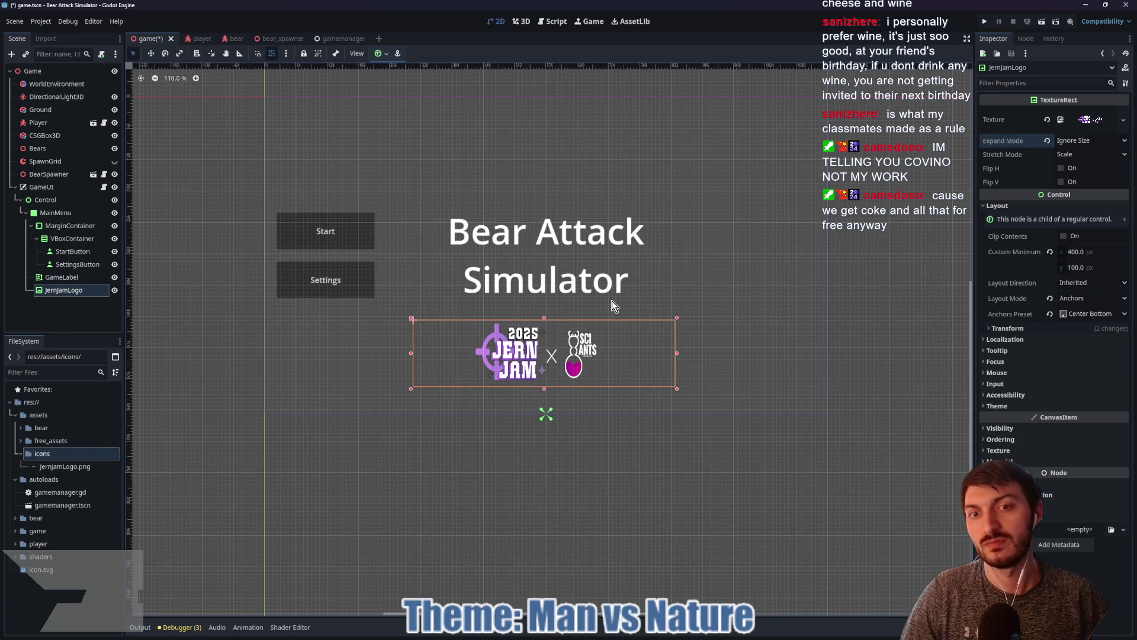
{"action": "mouse_move", "coordinate": [612, 302]}
{"action": "left_mouse_down"}
{"action": "mouse_move", "coordinate": [705, 313]}
{"action": "mouse_move", "coordinate": [632, 324]}
{"action": "left_mouse_up"}
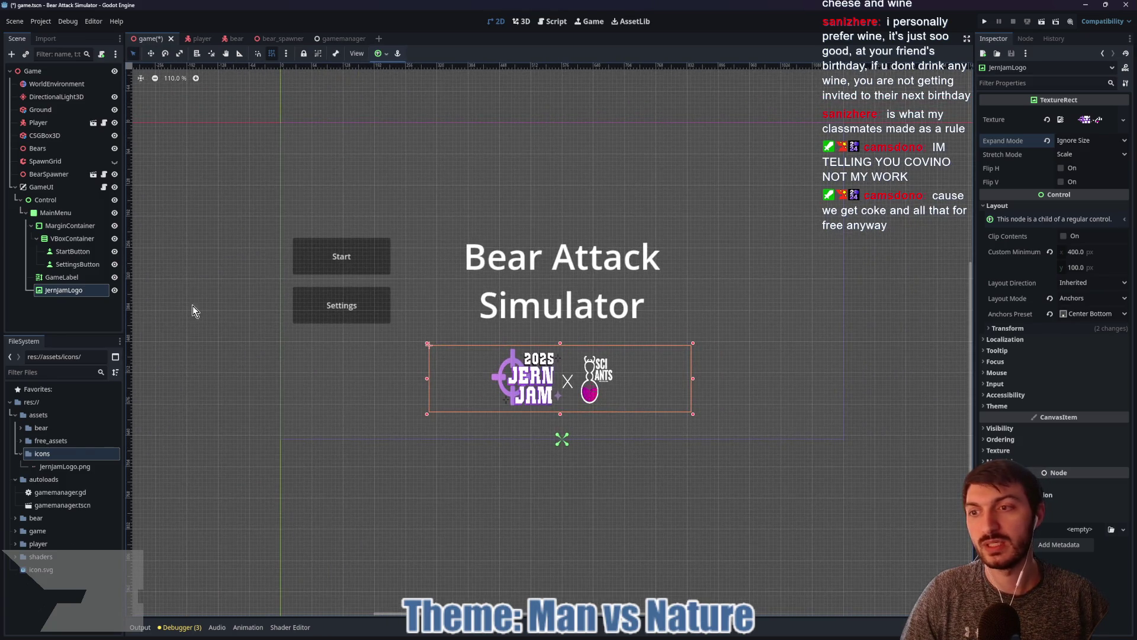
{"action": "left_click", "coordinate": [94, 314]}
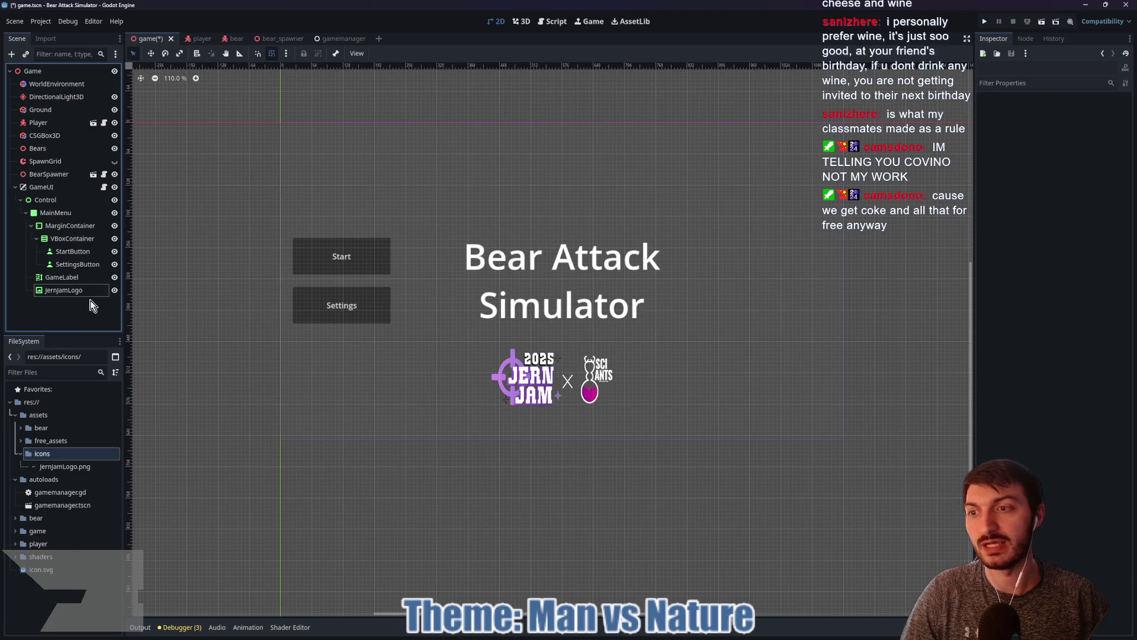
{"action": "left_click", "coordinate": [26, 213]}
{"action": "key", "text": "ctrl+s"}
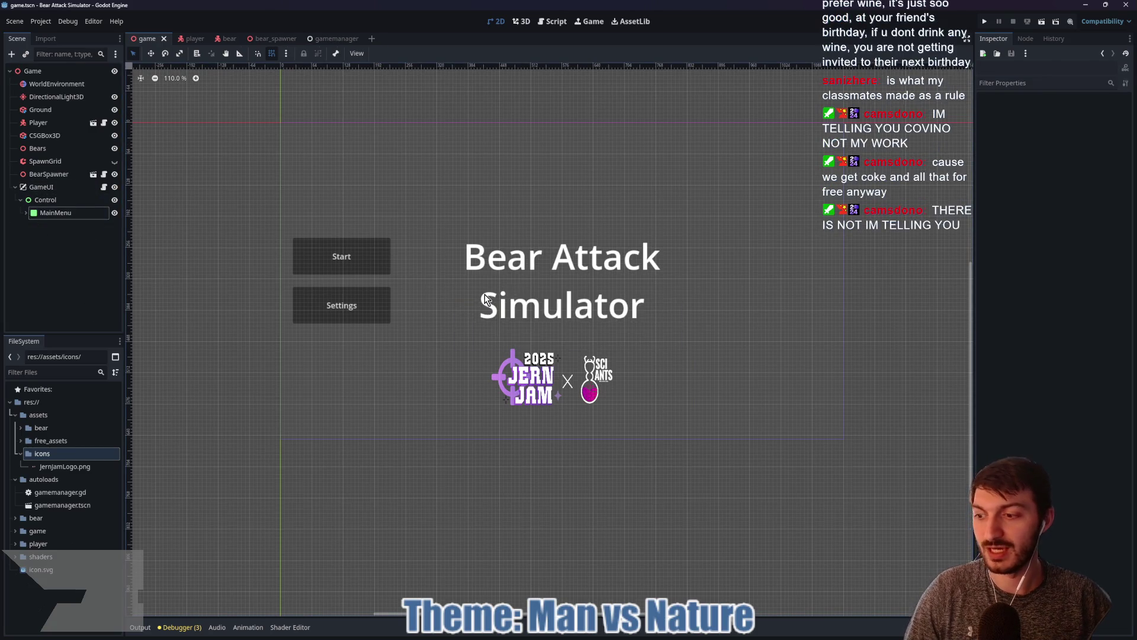
{"action": "left_click", "coordinate": [89, 197]}
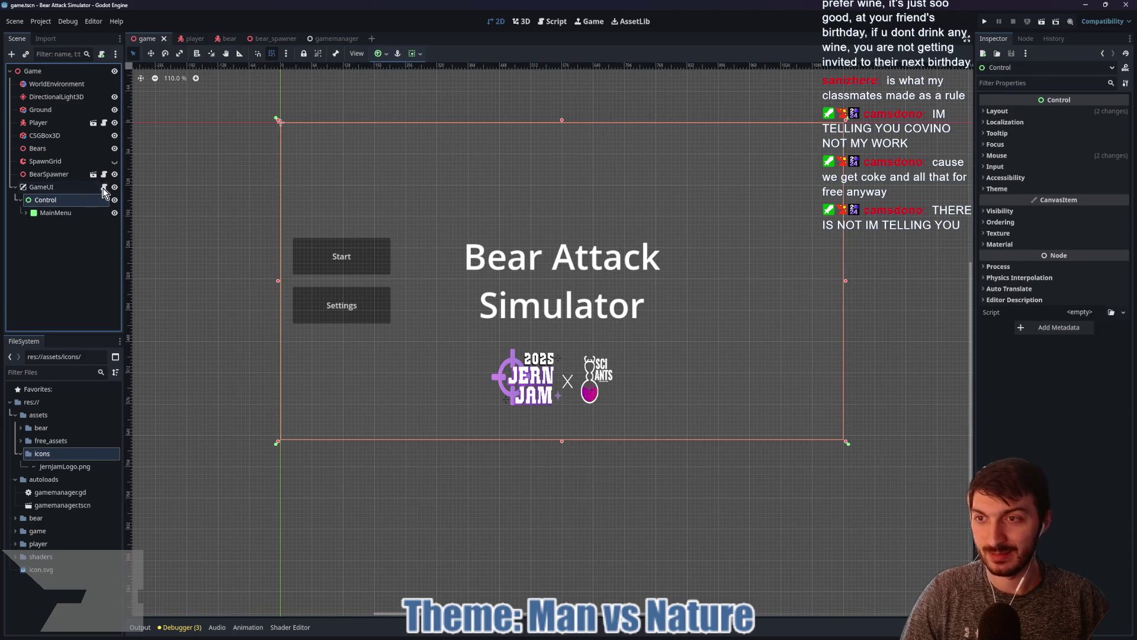
{"action": "left_click", "coordinate": [104, 187]}
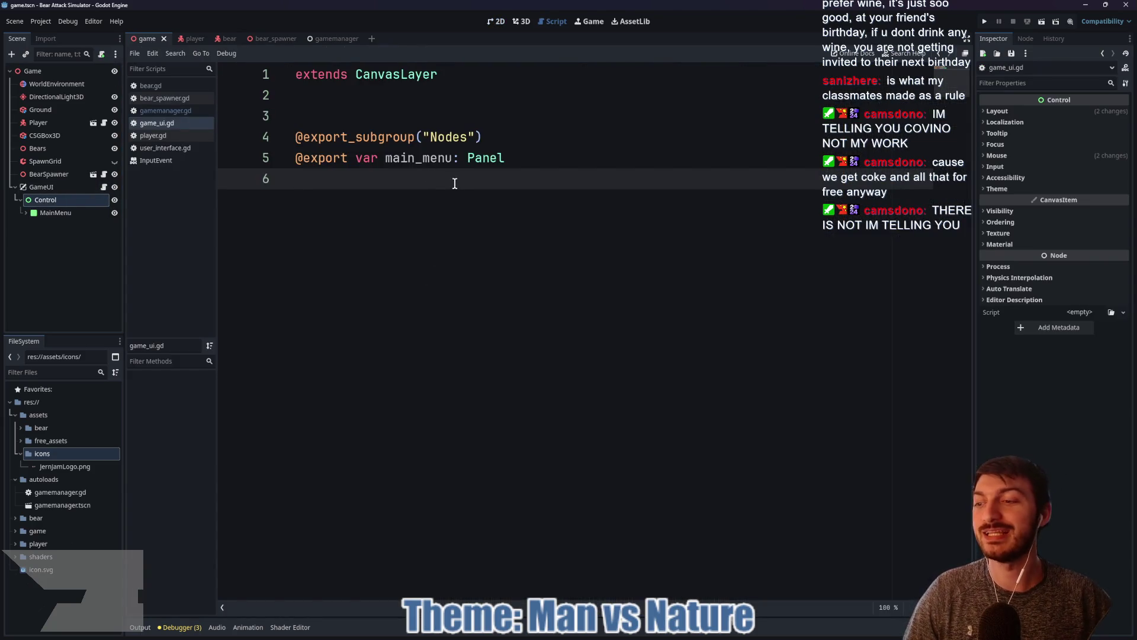
{"action": "key", "text": "Return"}
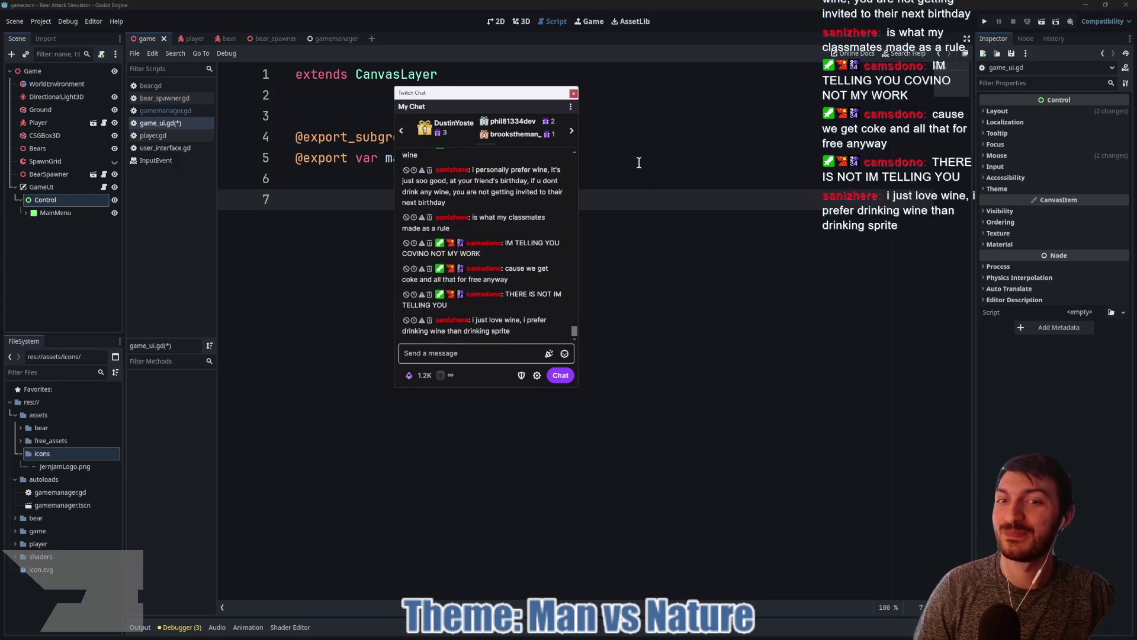
{"action": "left_click_drag", "start_coordinate": [478, 90], "coordinate": [0, 58]}
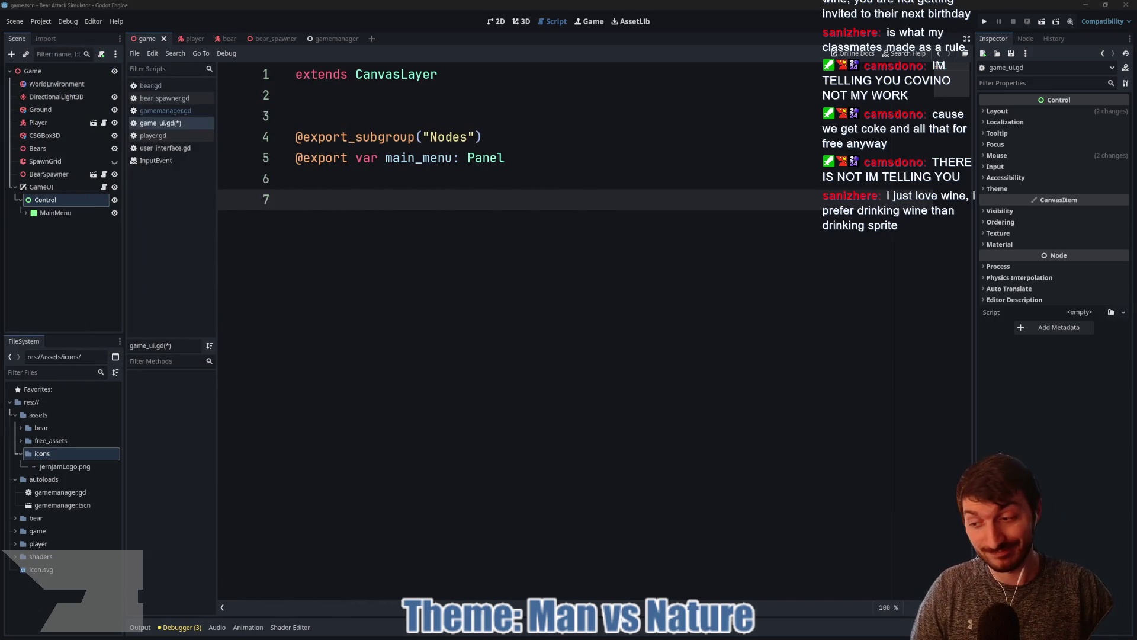
{"action": "left_click", "coordinate": [399, 201]}
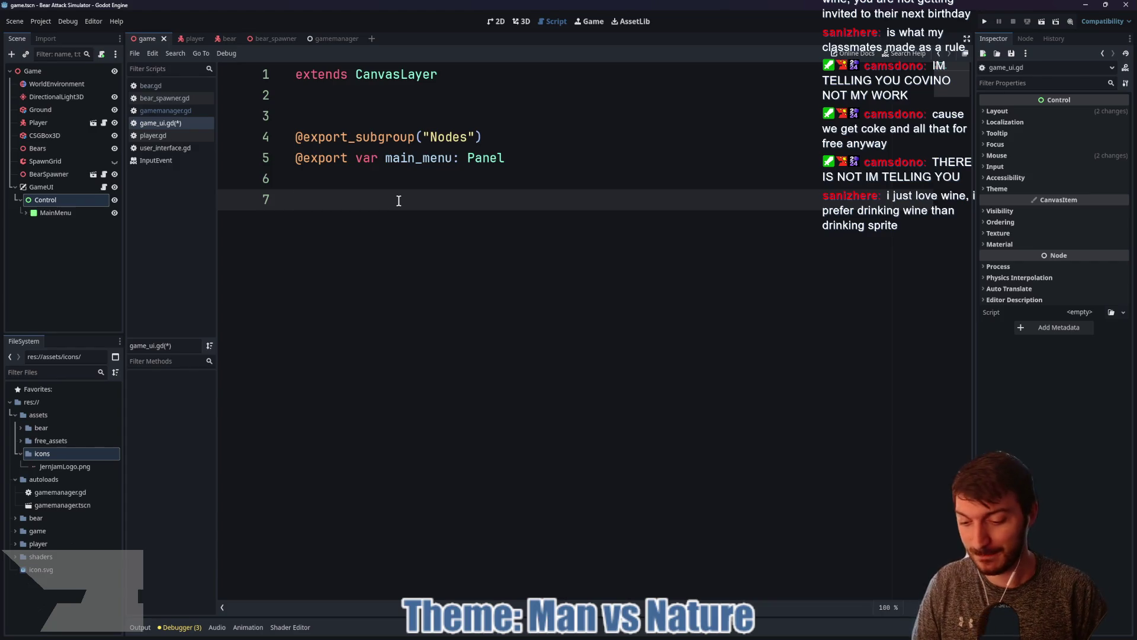
{"action": "key", "text": "ctrl+s"}
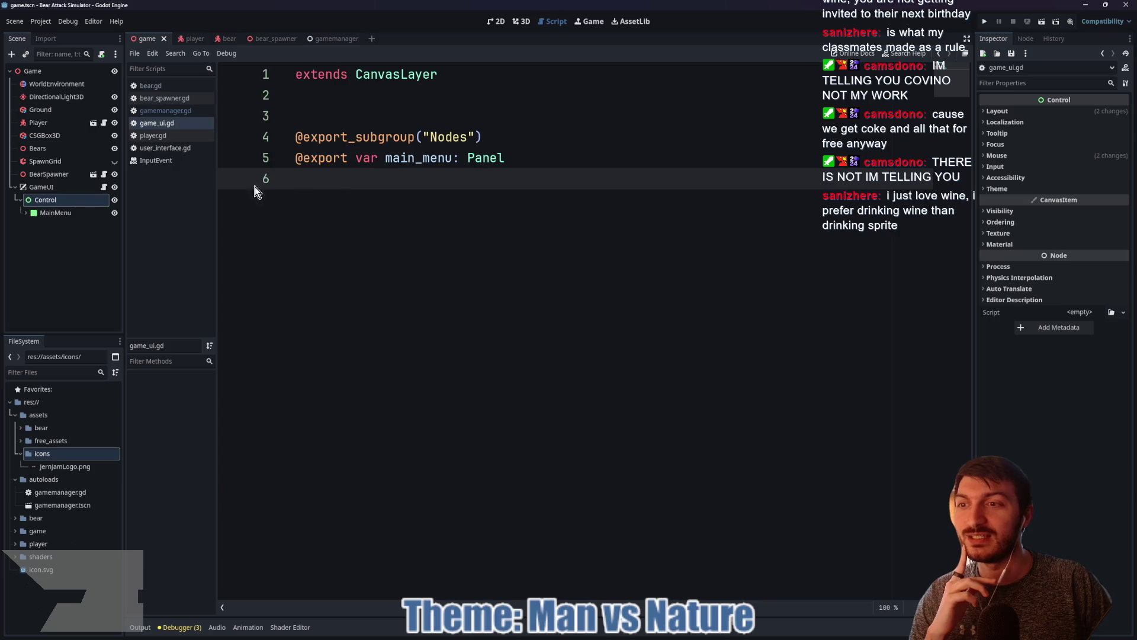
{"action": "left_click", "coordinate": [26, 213]}
{"action": "left_click", "coordinate": [363, 185]}
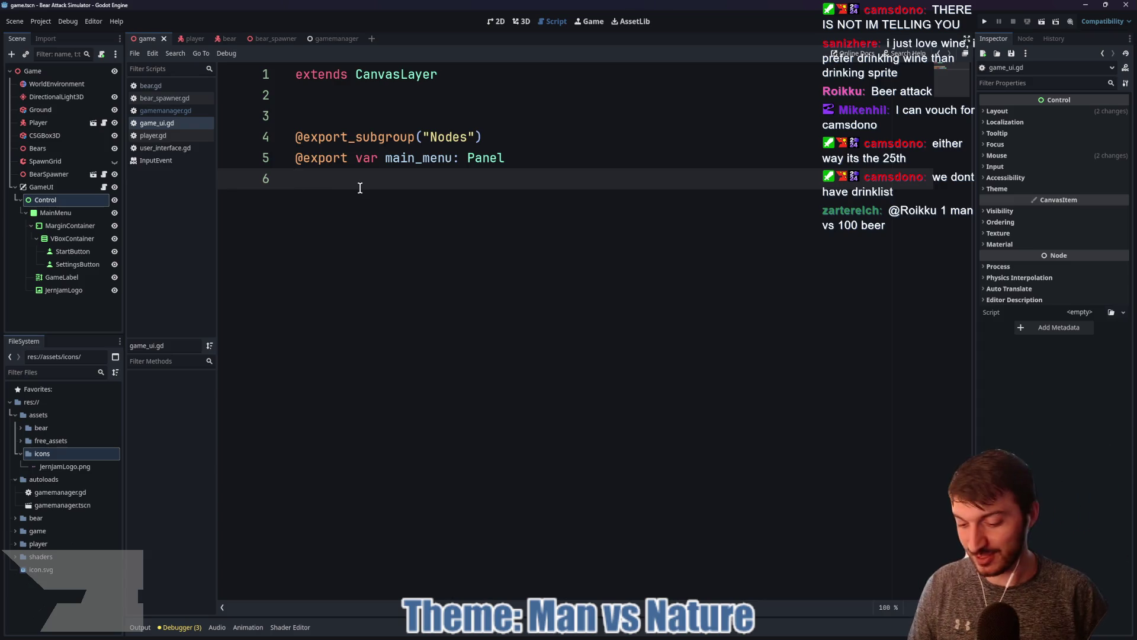
{"action": "key", "text": "Return"}
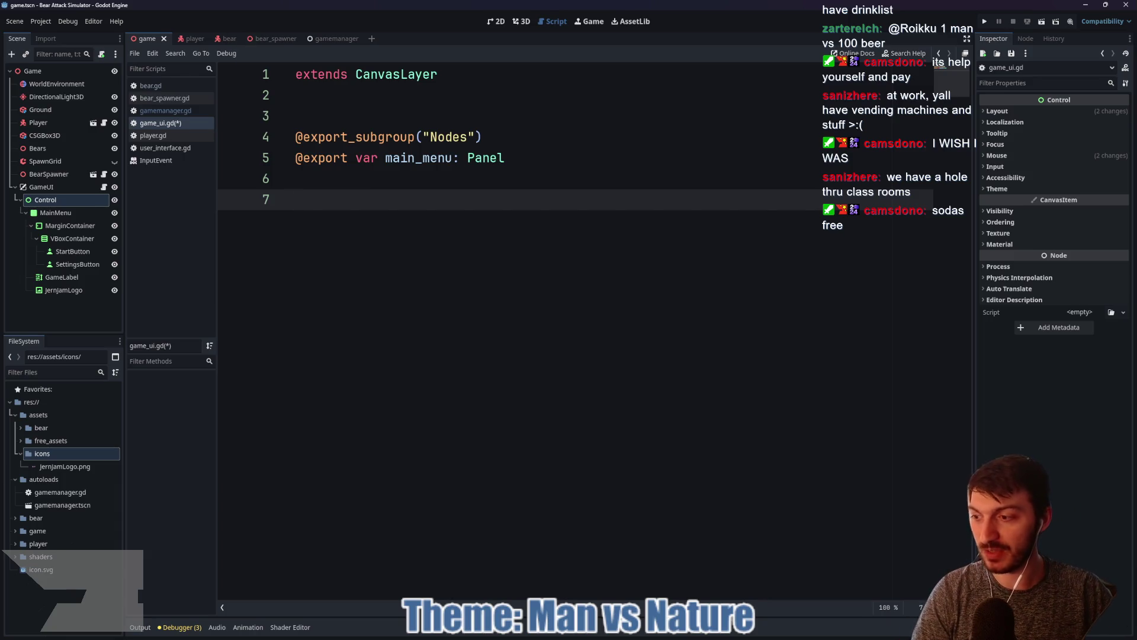
{"action": "key", "text": "alt+Tab"}
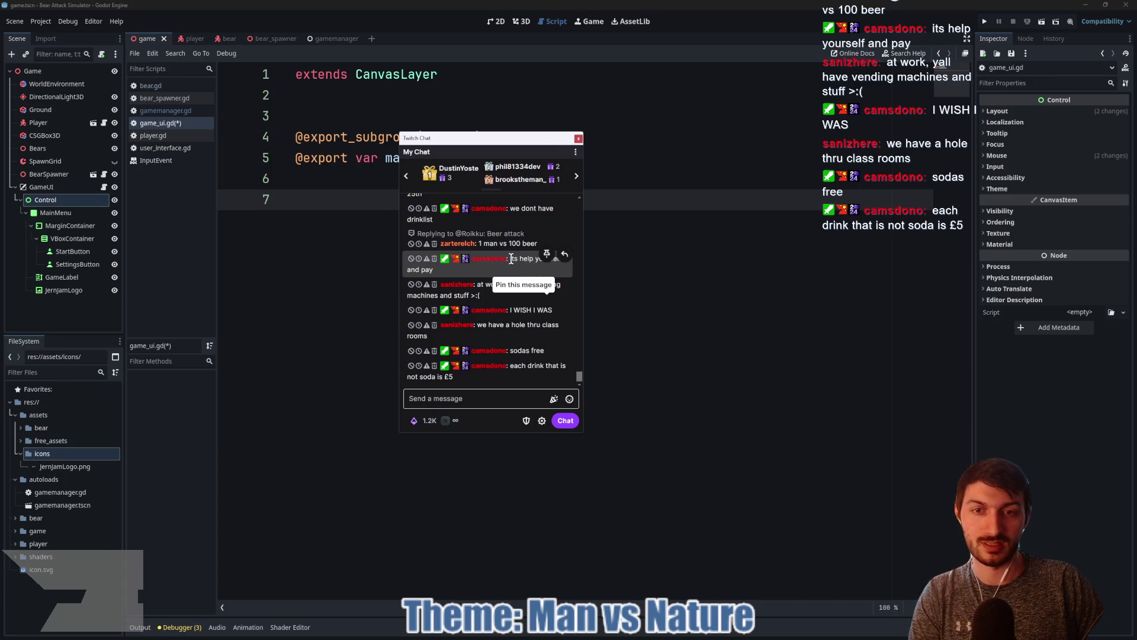
{"action": "left_click_drag", "start_coordinate": [448, 275], "coordinate": [509, 258]}
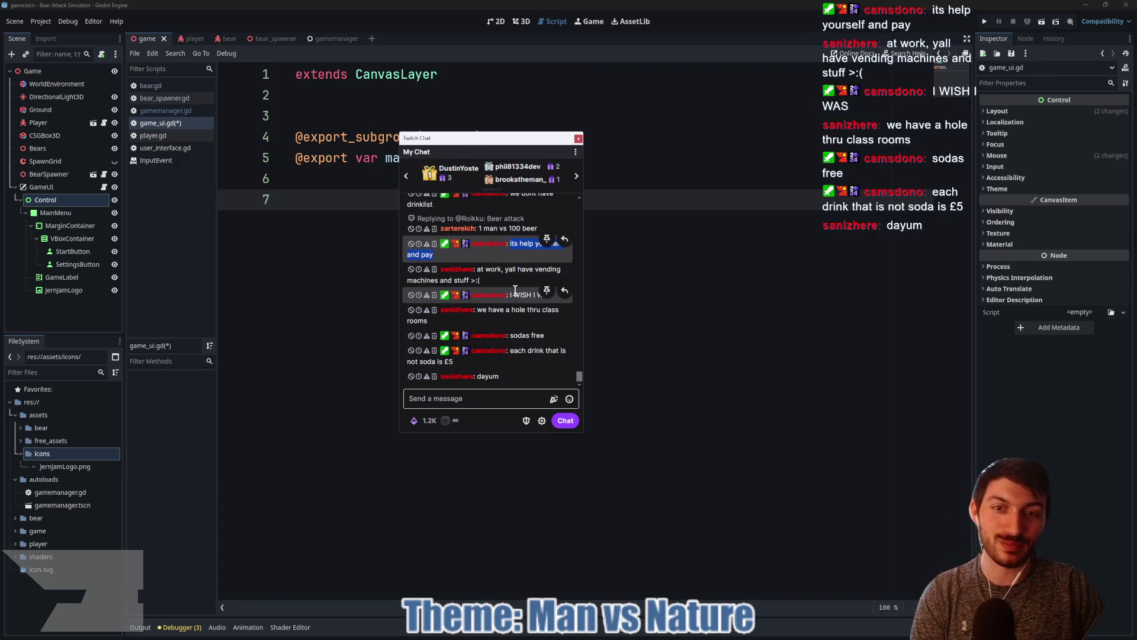
{"action": "left_click", "coordinate": [507, 285]}
{"action": "mouse_move", "coordinate": [465, 150]}
{"action": "left_mouse_down"}
{"action": "mouse_move", "coordinate": [248, 73]}
{"action": "mouse_move", "coordinate": [0, 148]}
{"action": "left_mouse_up"}
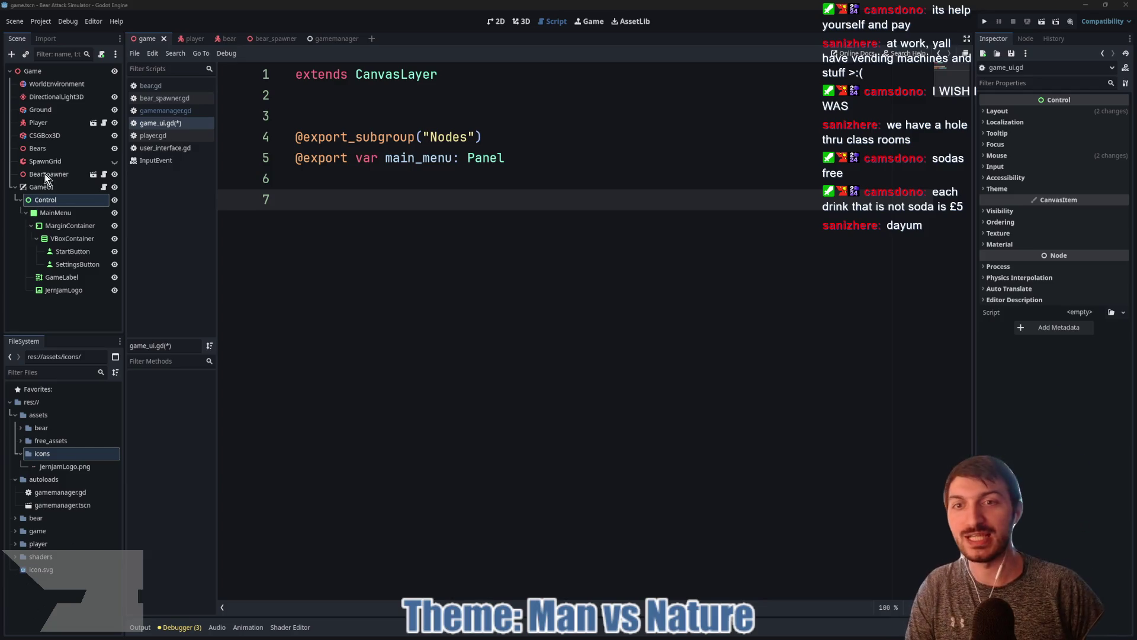
{"action": "left_click", "coordinate": [421, 183]}
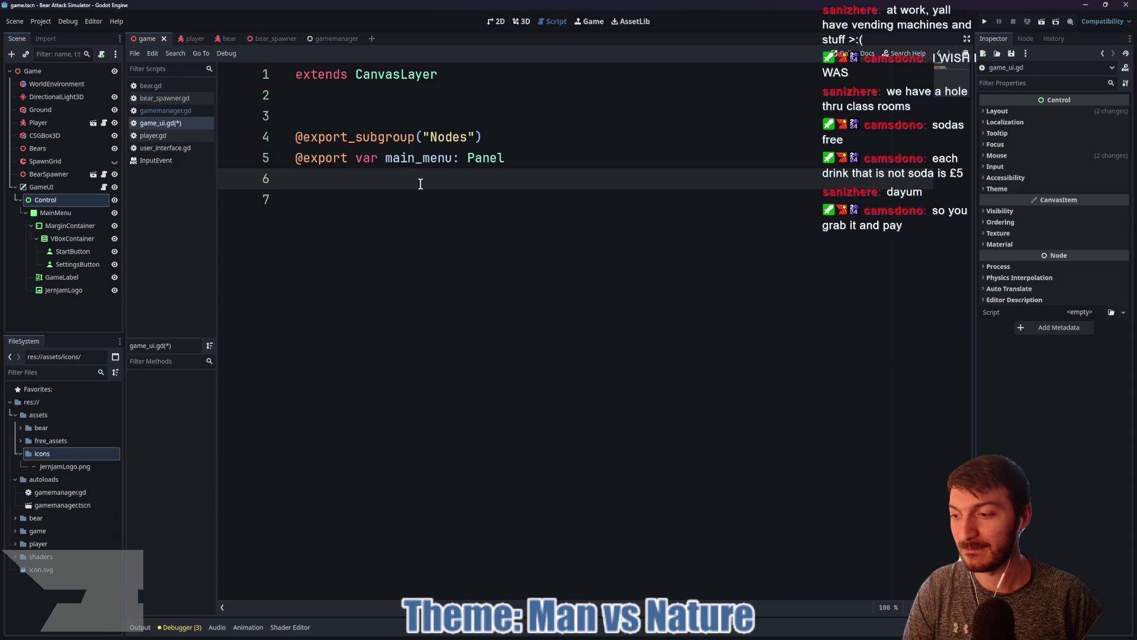
- Add a func _ready() -> void: that calls main_menu.show() below the exports
{"action": "key", "text": "Return"}
{"action": "key", "text": "Return"}
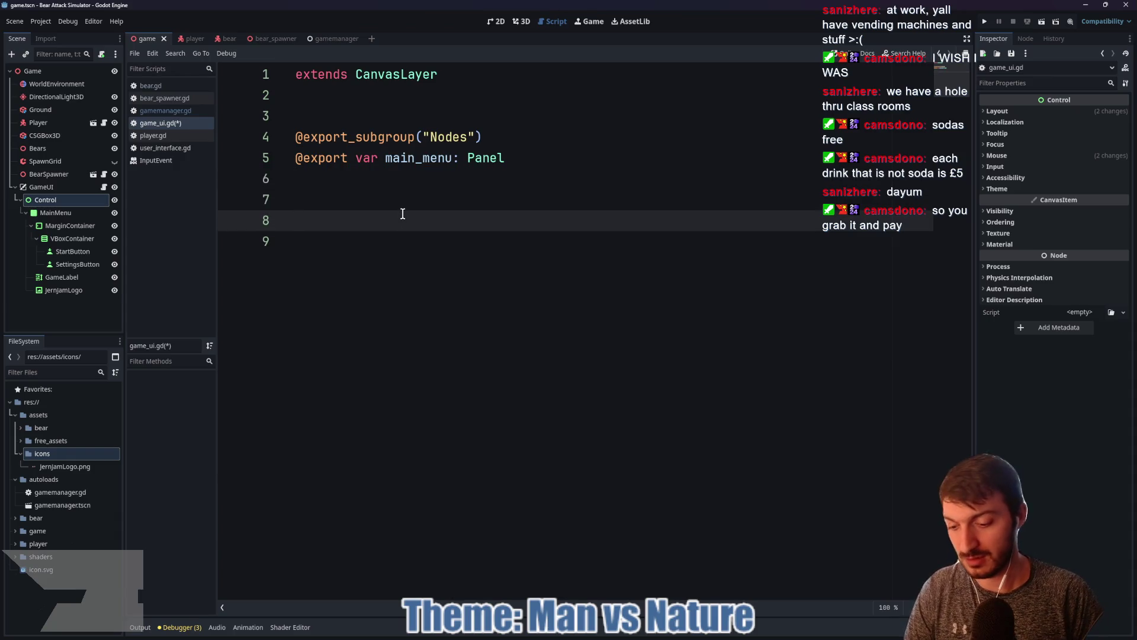
{"action": "type", "text": "@expo"}
{"action": "key", "text": "BackSpace"}
{"action": "key", "text": "BackSpace"}
{"action": "key", "text": "BackSpace"}
{"action": "type", "text": "x"}
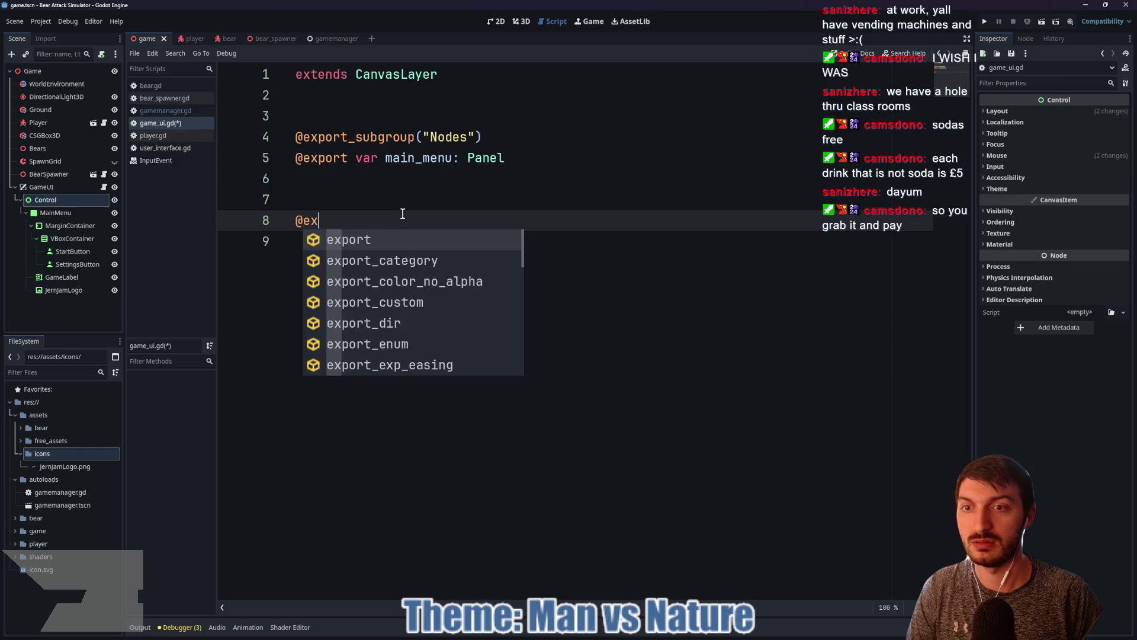
{"action": "type", "text": "port var"}
{"action": "key", "text": "BackSpace"}
{"action": "key", "text": "BackSpace"}
{"action": "key", "text": "BackSpace"}
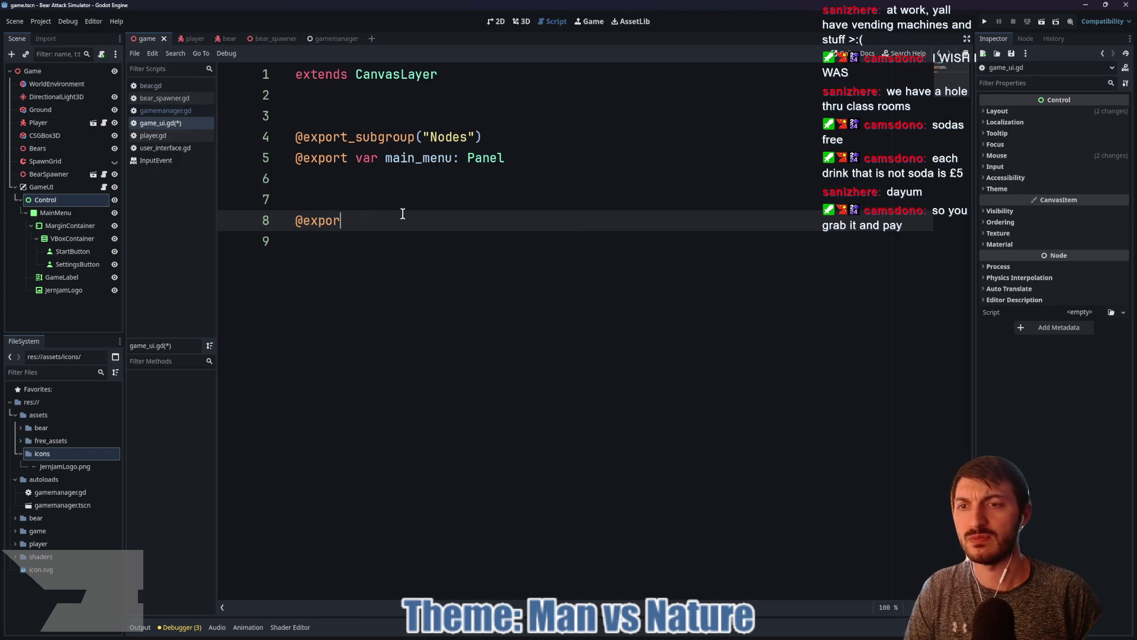
{"action": "key", "text": "BackSpace"}
{"action": "key", "text": "BackSpace"}
{"action": "key", "text": "BackSpace"}
{"action": "type", "text": "func _re"}
{"action": "key", "text": "Return"}
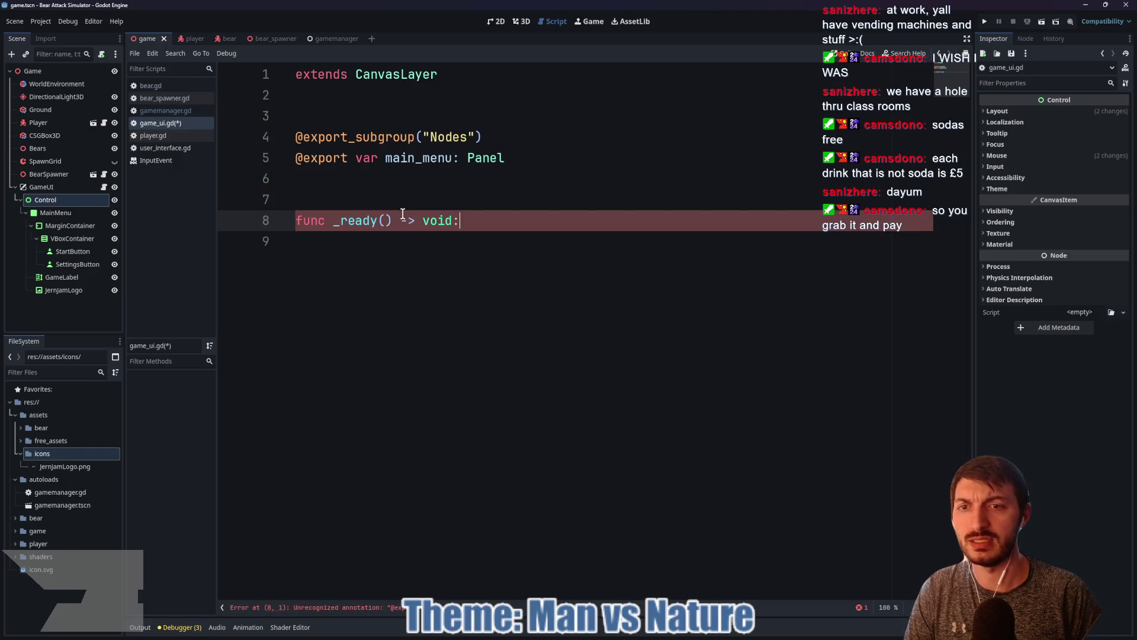
{"action": "key", "text": "Return"}
{"action": "type", "text": "main"}
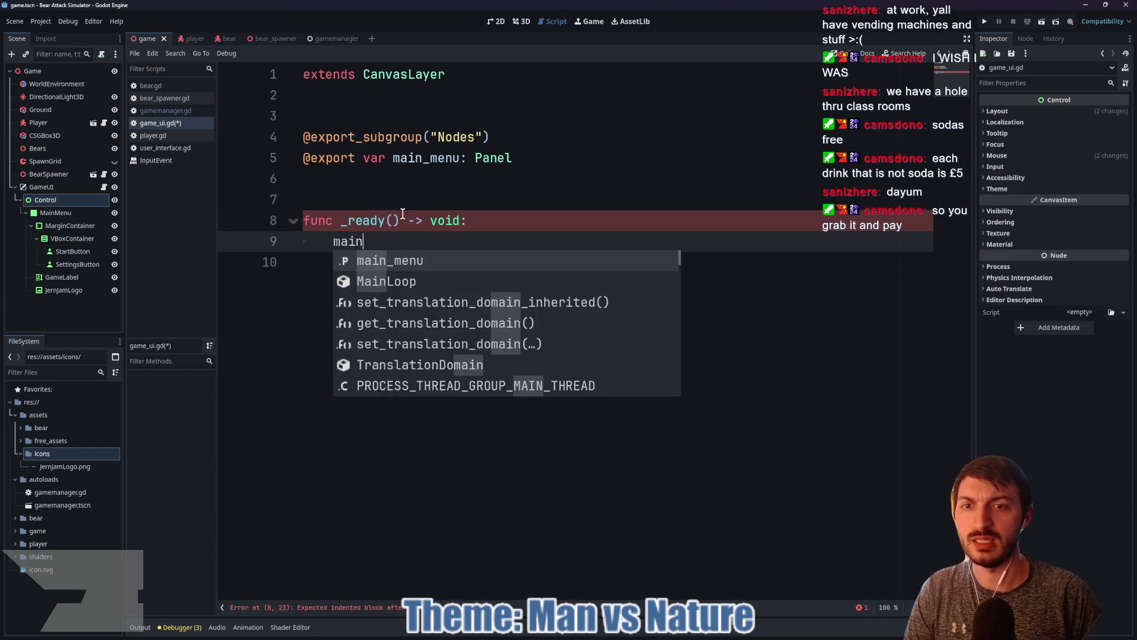
{"action": "key", "text": "Return"}
{"action": "type", "text": ".show"}
{"action": "key", "text": "Return"}
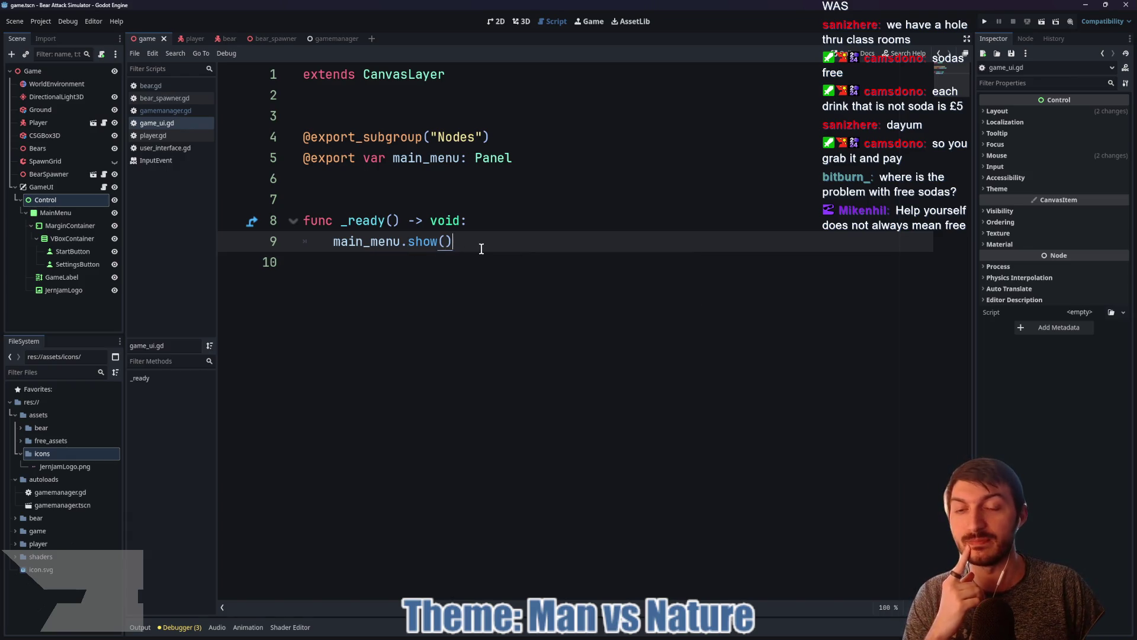
- Assign the MainMenu panel to the GameUI node's Main Menu property in the Inspector
{"action": "left_click", "coordinate": [41, 187]}
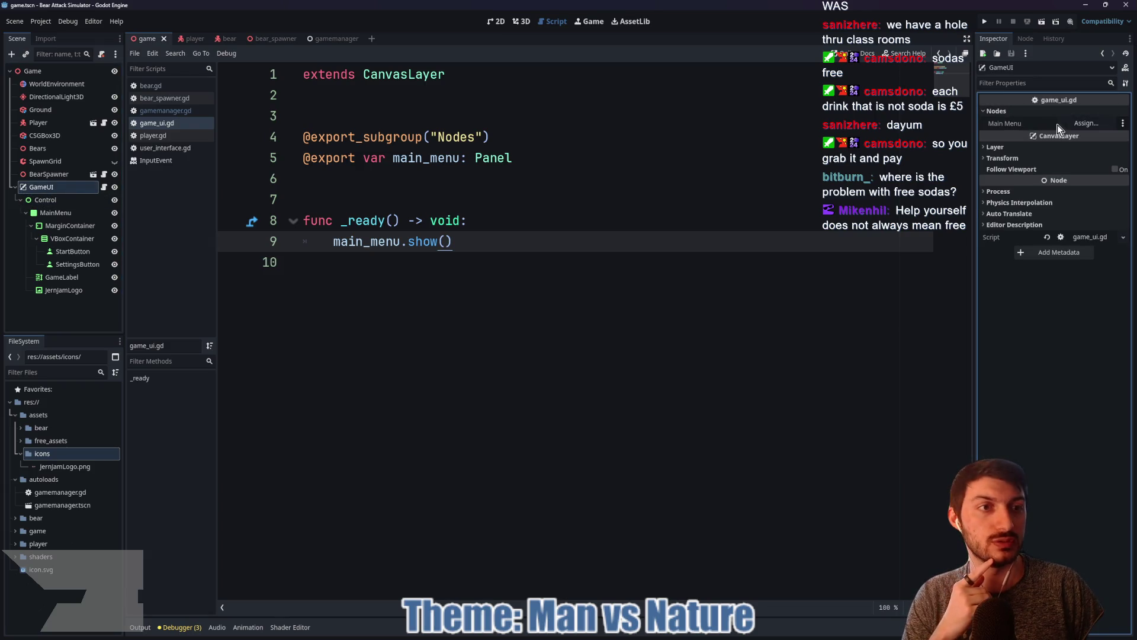
{"action": "left_click", "coordinate": [1087, 124]}
{"action": "left_click", "coordinate": [559, 245]}
{"action": "left_click", "coordinate": [536, 463]}
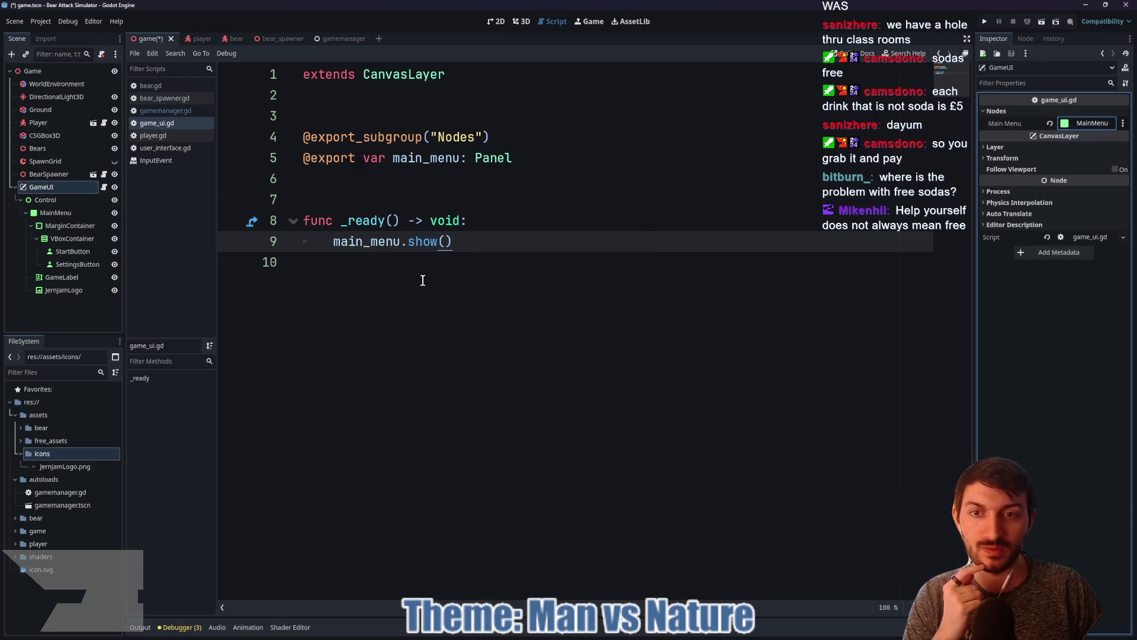
{"action": "left_click", "coordinate": [427, 278]}
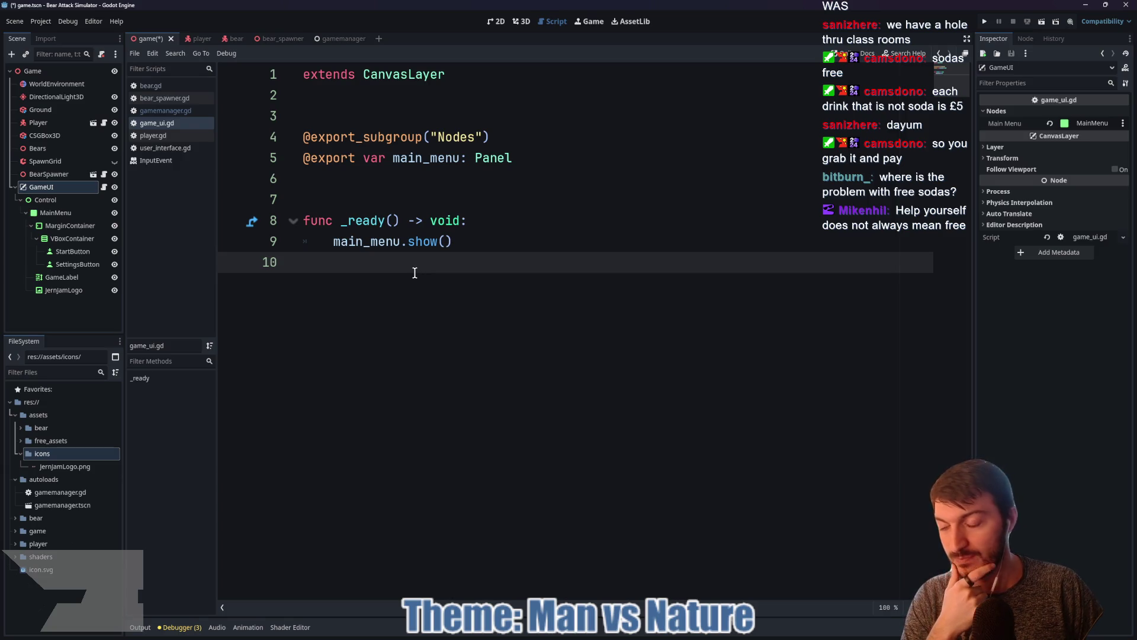
{"action": "left_click", "coordinate": [357, 186]}
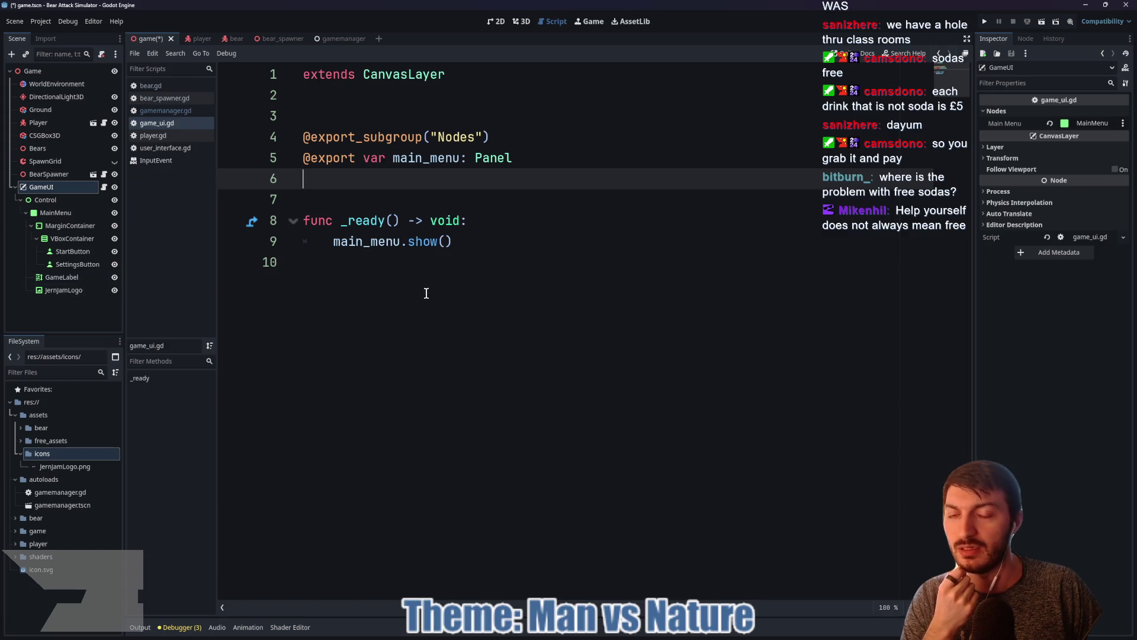
{"action": "left_click", "coordinate": [395, 280]}
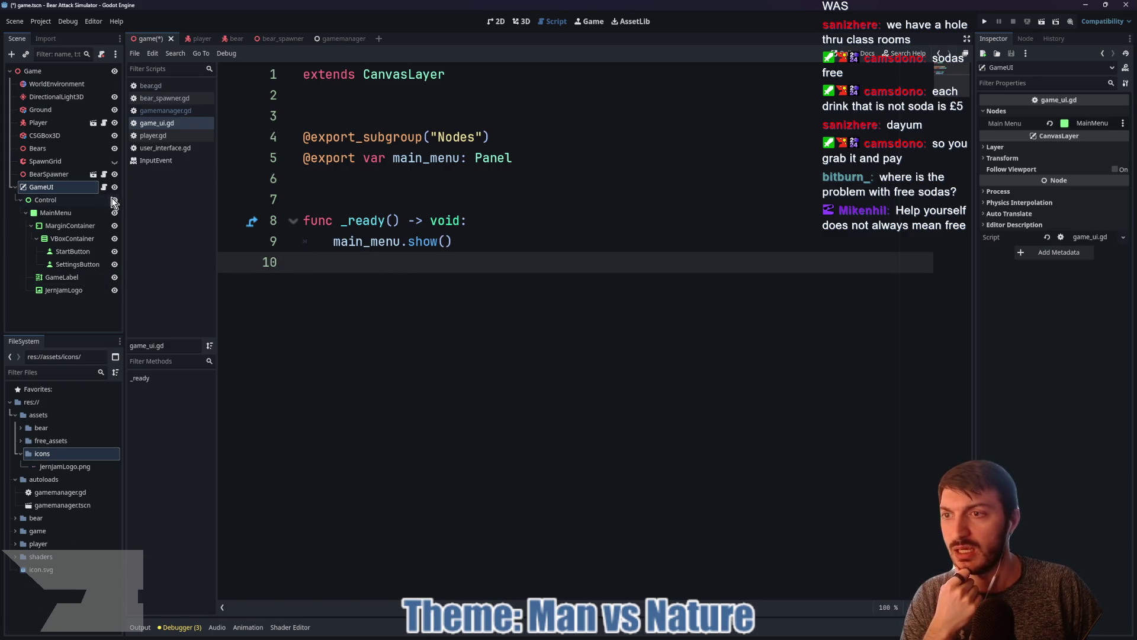
{"action": "left_click", "coordinate": [72, 251]}
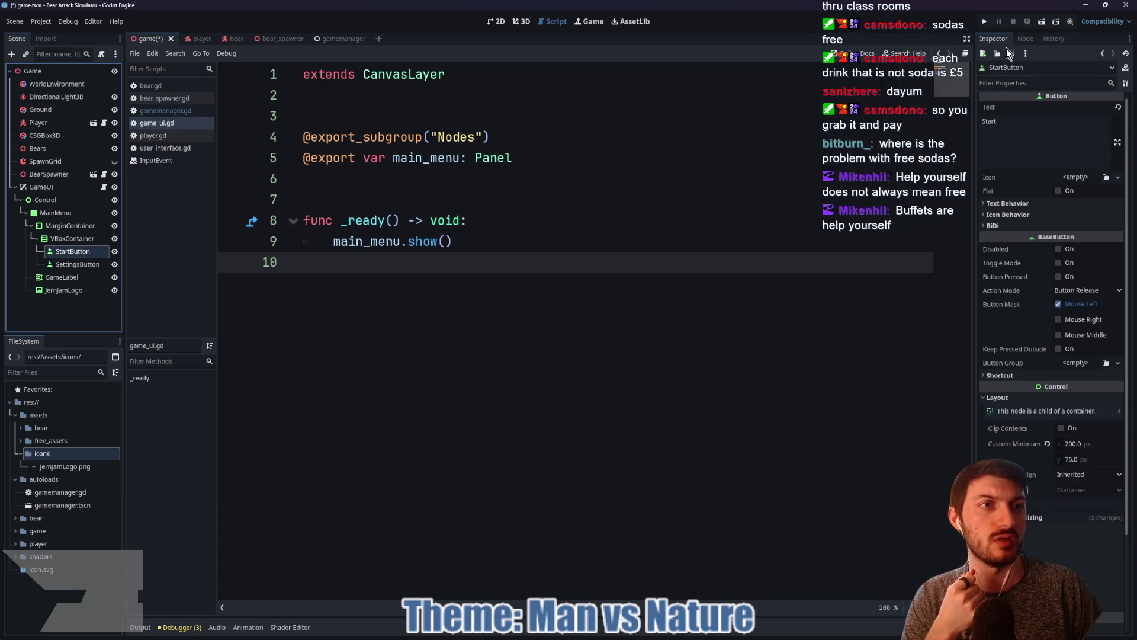
- Connect StartButton's pressed() signal to GameUI, creating _on_start_button_pressed() in game_ui.gd
{"action": "left_click", "coordinate": [1025, 39]}
{"action": "left_click", "coordinate": [1021, 55]}
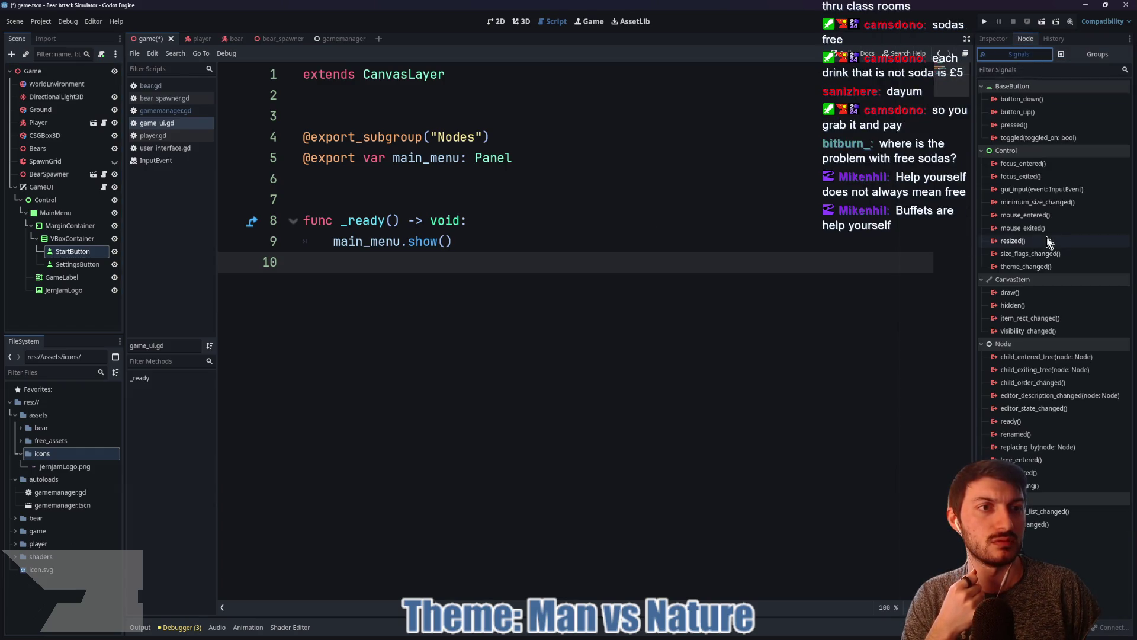
{"action": "double_click", "coordinate": [1014, 125]}
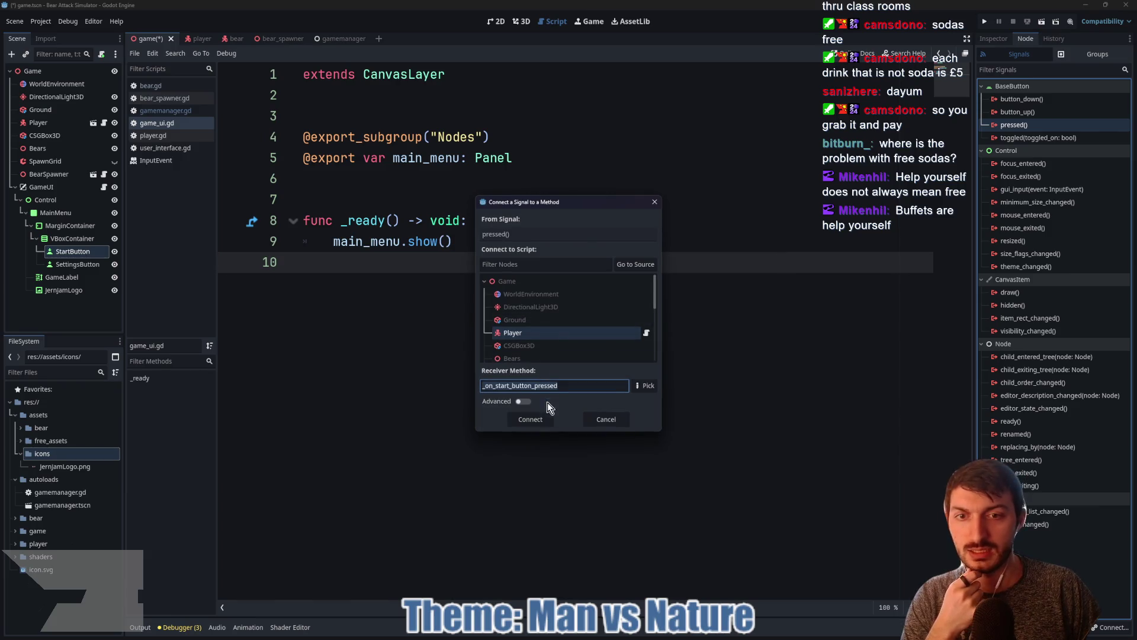
{"action": "left_click", "coordinate": [530, 279]}
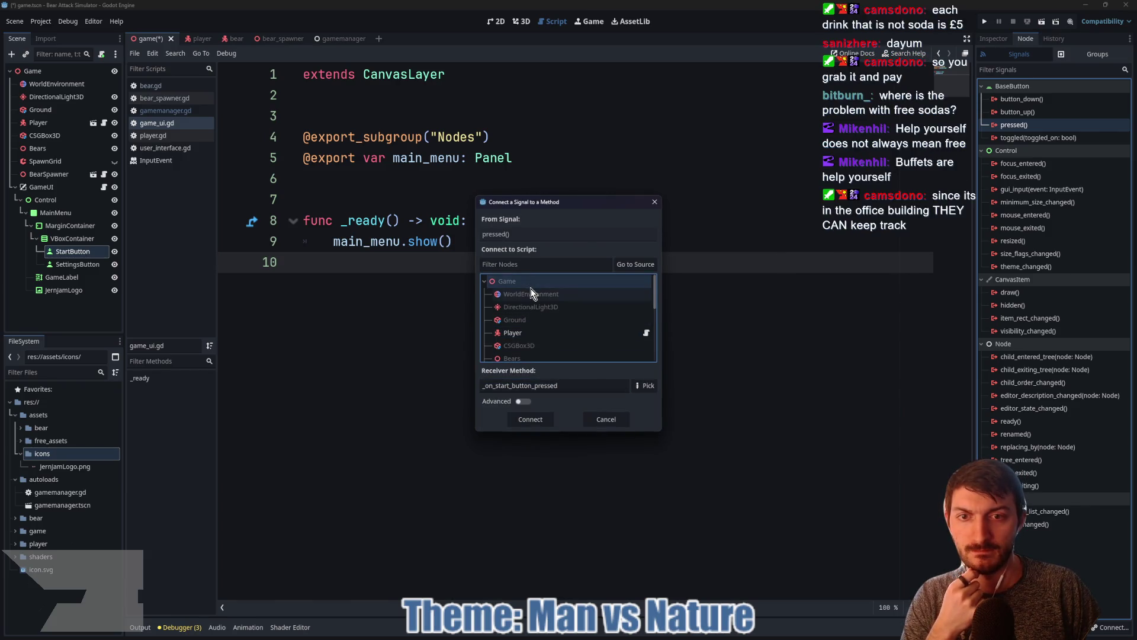
{"action": "scroll", "coordinate": [531, 290], "scroll_direction": "down", "scroll_amount": 3}
{"action": "scroll", "coordinate": [531, 302], "scroll_direction": "down", "scroll_amount": 1}
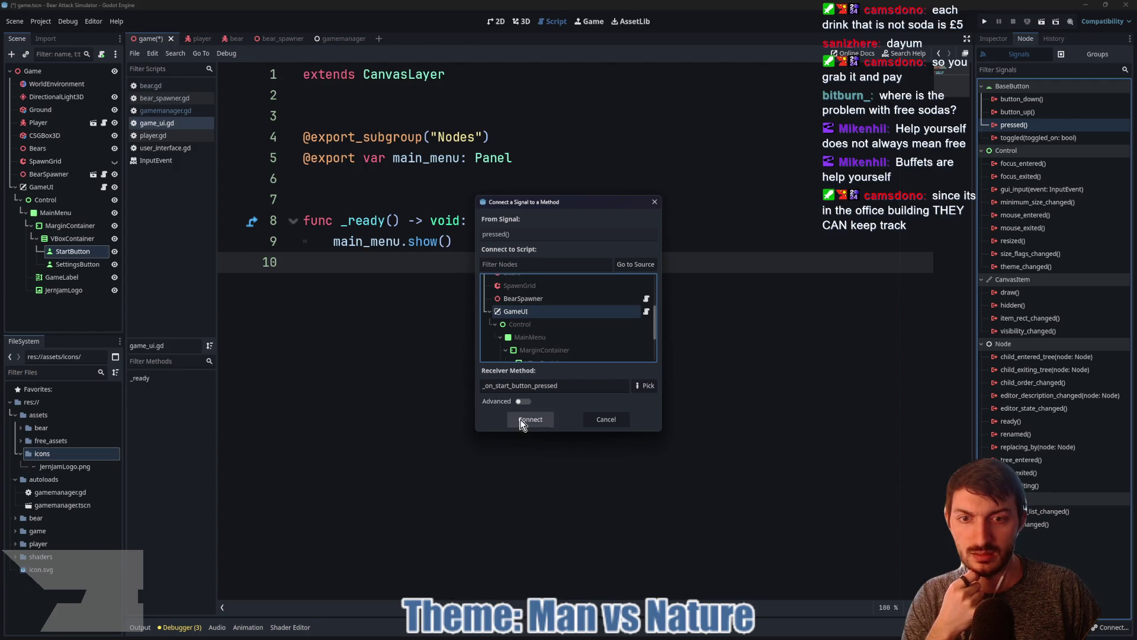
{"action": "left_click", "coordinate": [530, 418]}
{"action": "left_click_drag", "start_coordinate": [589, 325], "coordinate": [332, 326]}
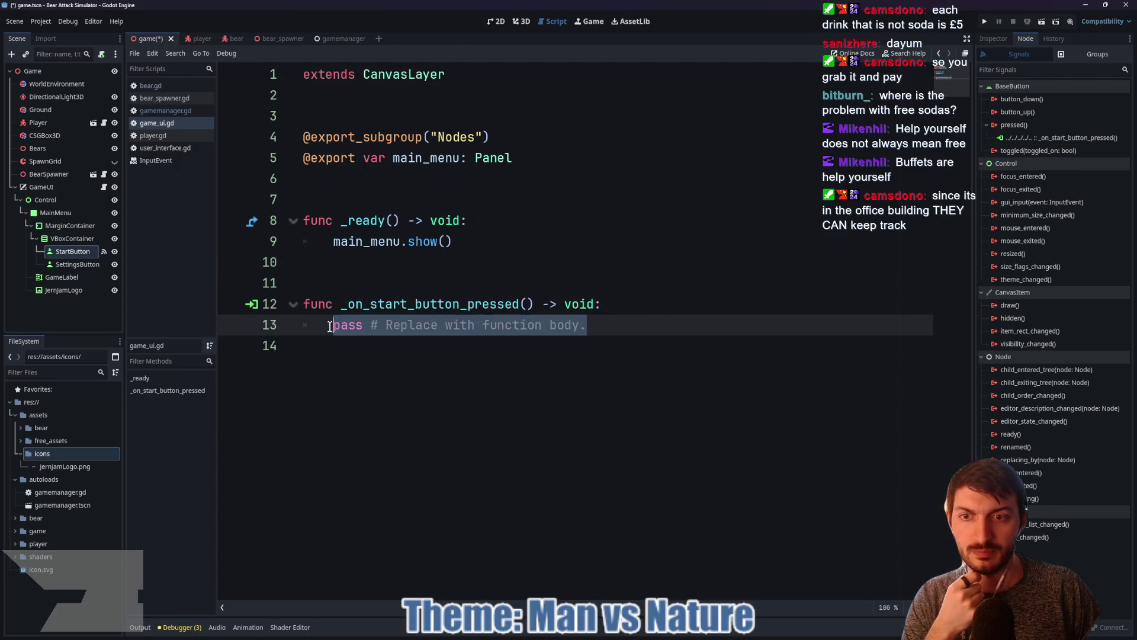
- Make the Start handler in game_ui.gd call GameManager.start_game() and main_menu.hide(), then save
{"action": "type", "text": "GameManager.sta"}
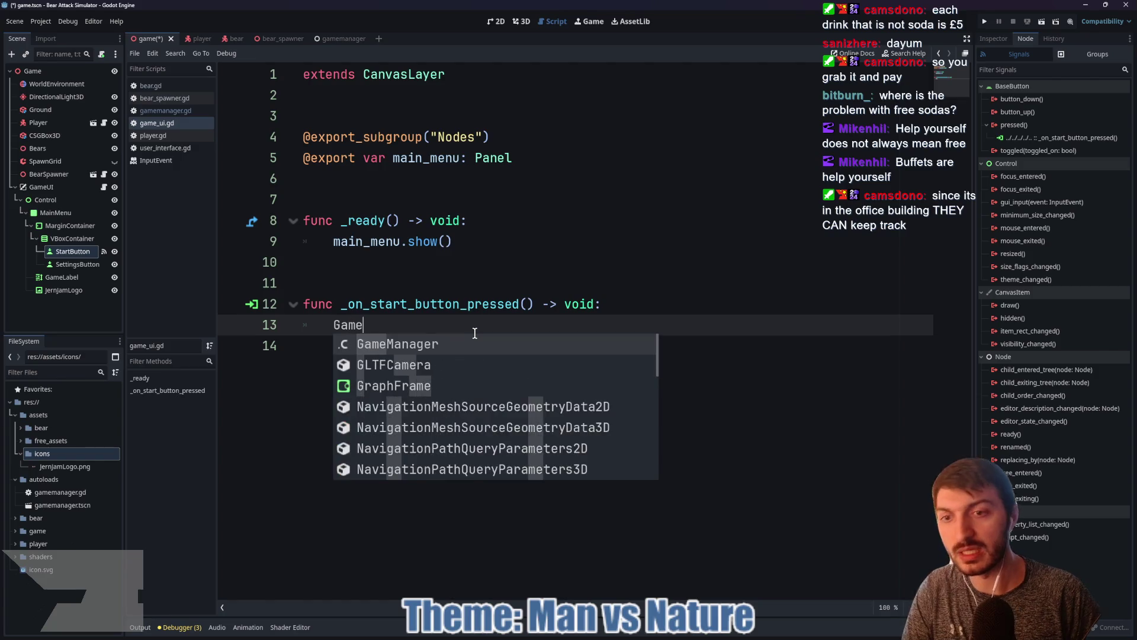
{"action": "type", "text": "rt_game"}
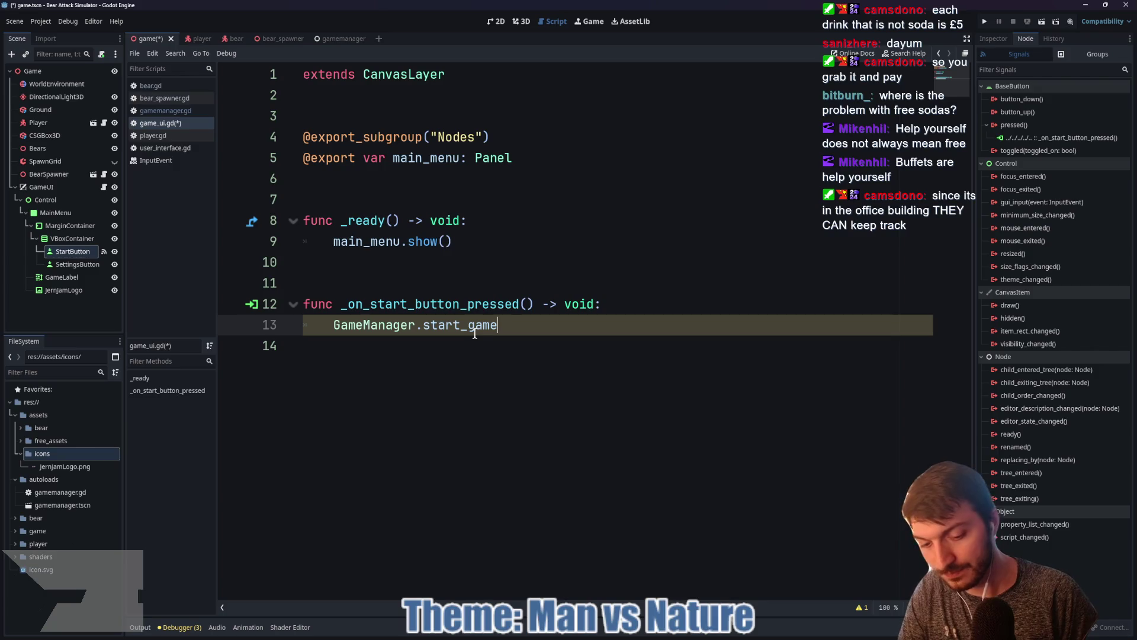
{"action": "type", "text": "()"}
{"action": "key", "text": "ctrl+s"}
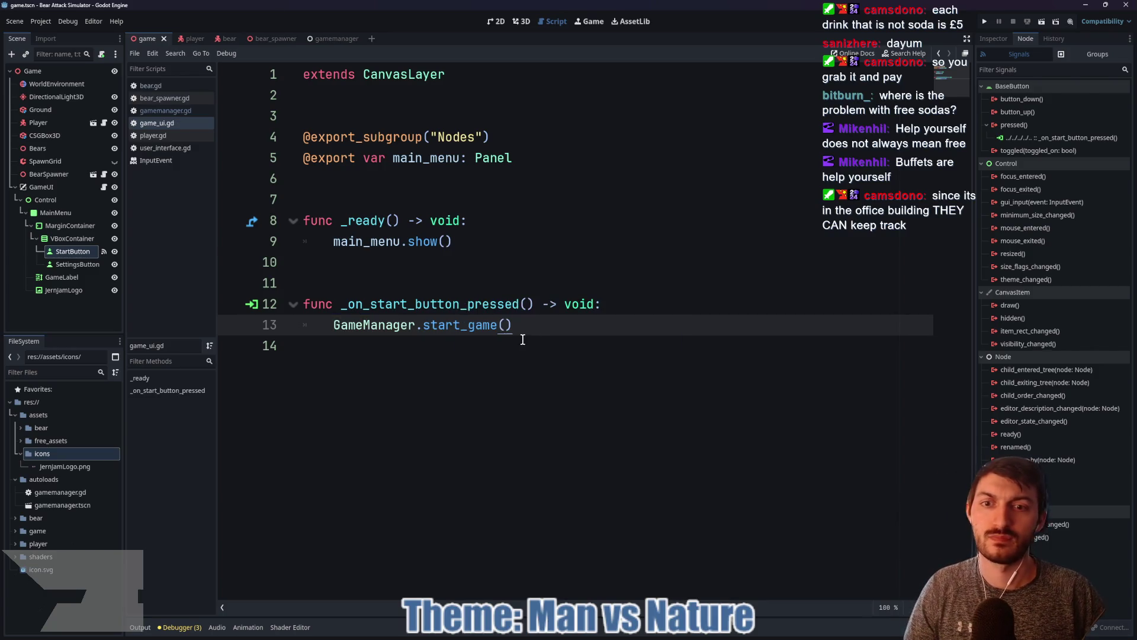
{"action": "key", "text": "Return"}
{"action": "type", "text": "main"}
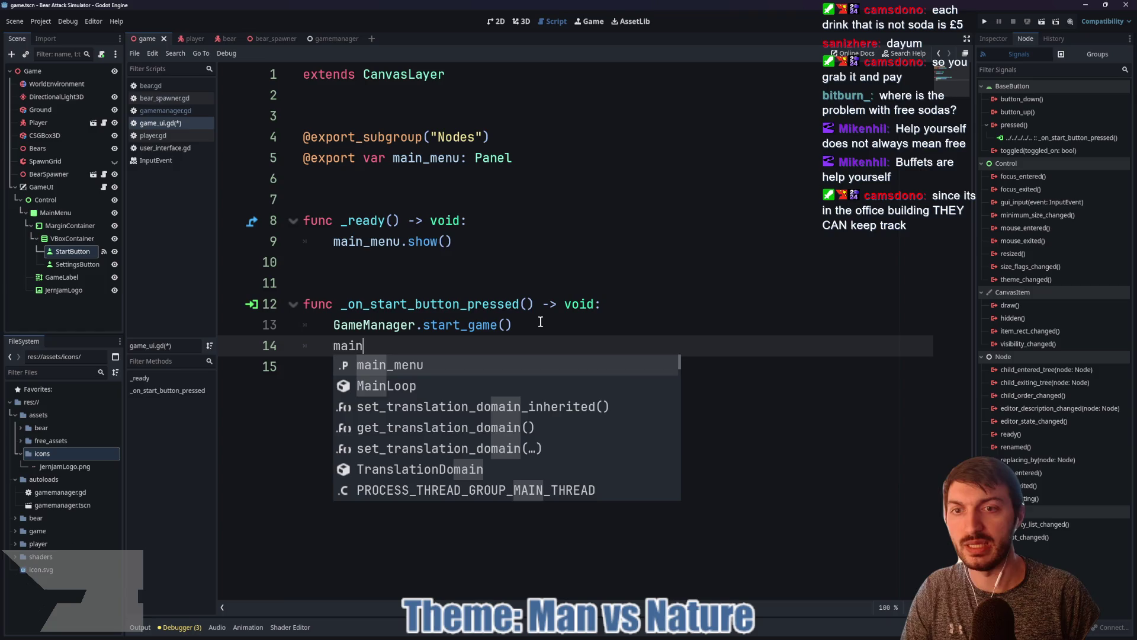
{"action": "key", "text": "Return"}
{"action": "type", "text": ".hide"}
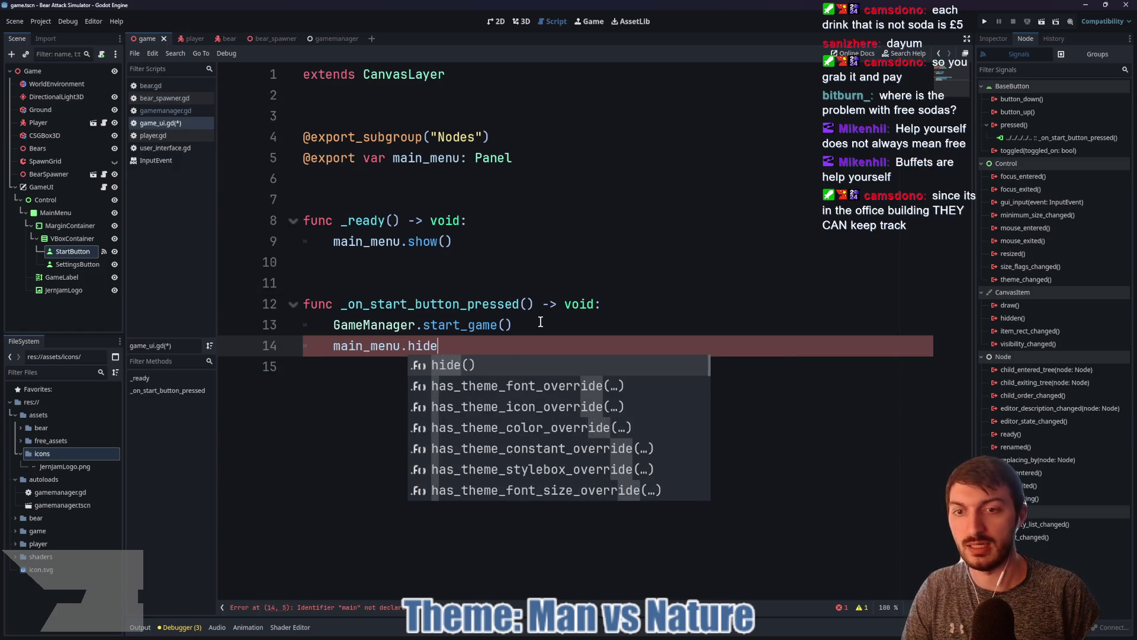
{"action": "key", "text": "Return"}
{"action": "key", "text": "Escape"}
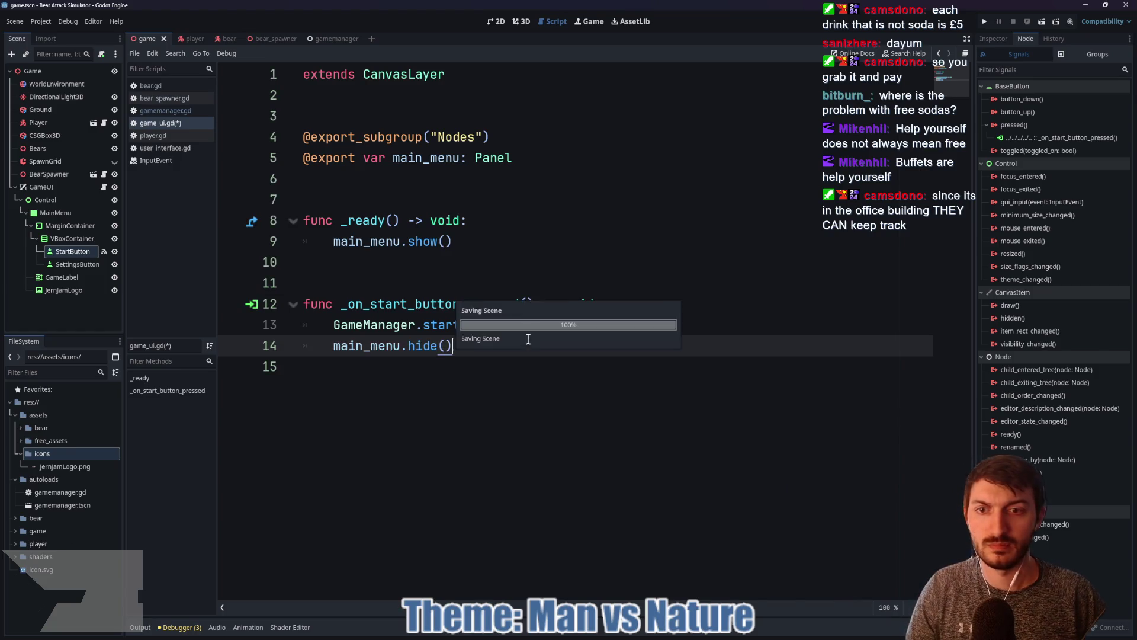
{"action": "left_click", "coordinate": [326, 39]}
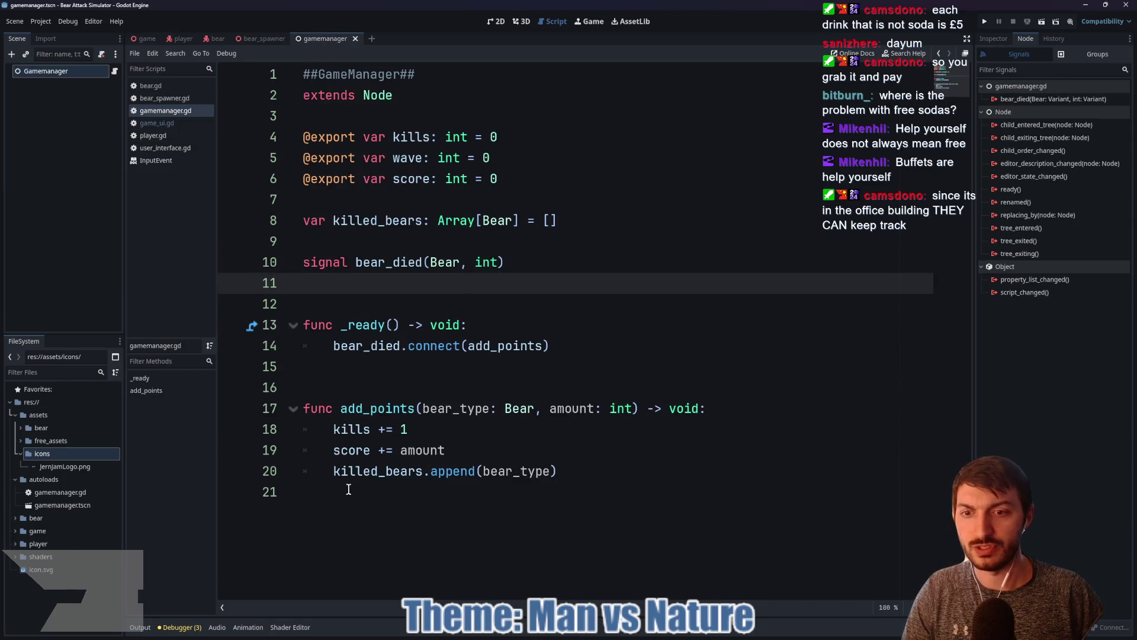
- Add func start_game() -> void to gamemanager.gd, setting kills, wave and score to 0, then save
{"action": "left_click", "coordinate": [449, 491]}
{"action": "key", "text": "Return"}
{"action": "type", "text": "func start"}
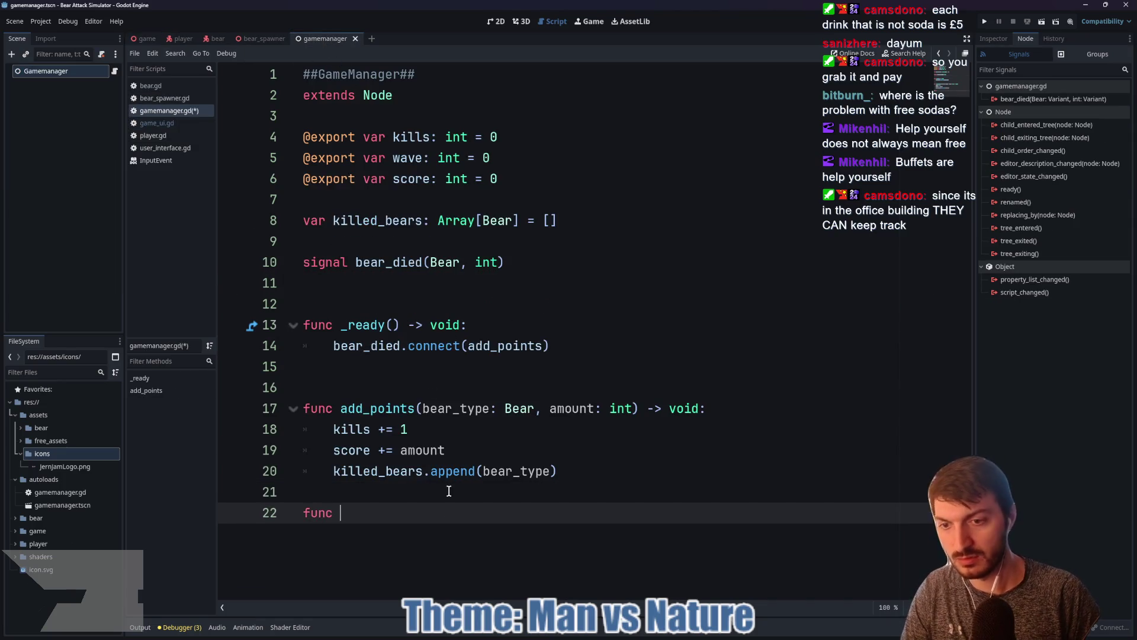
{"action": "type", "text": "_game() -"}
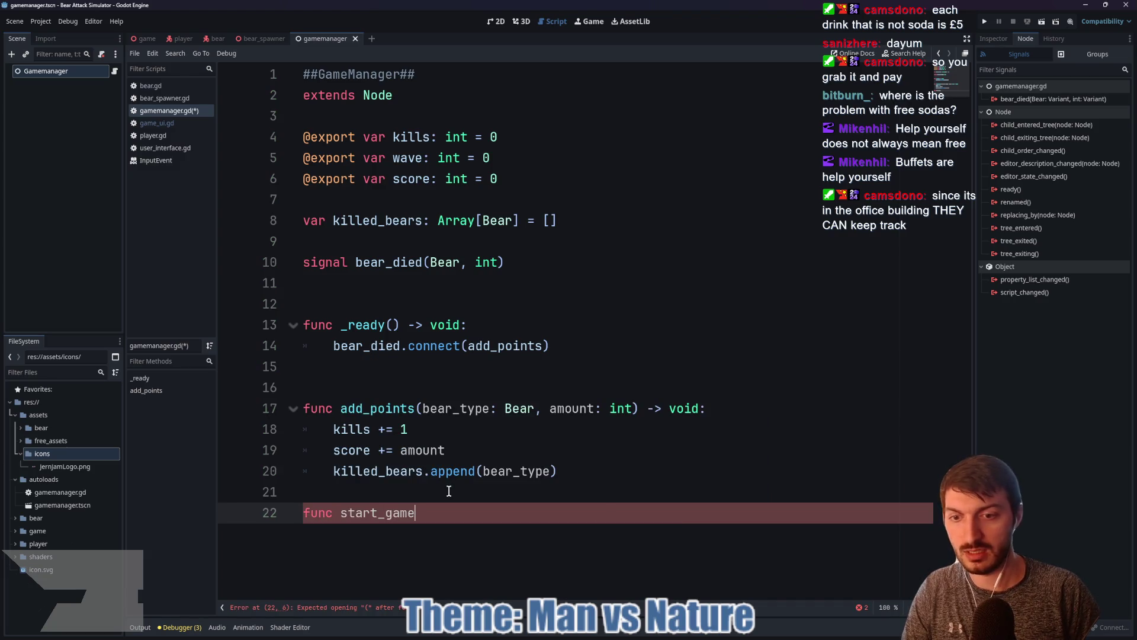
{"action": "type", "text": "> void:"}
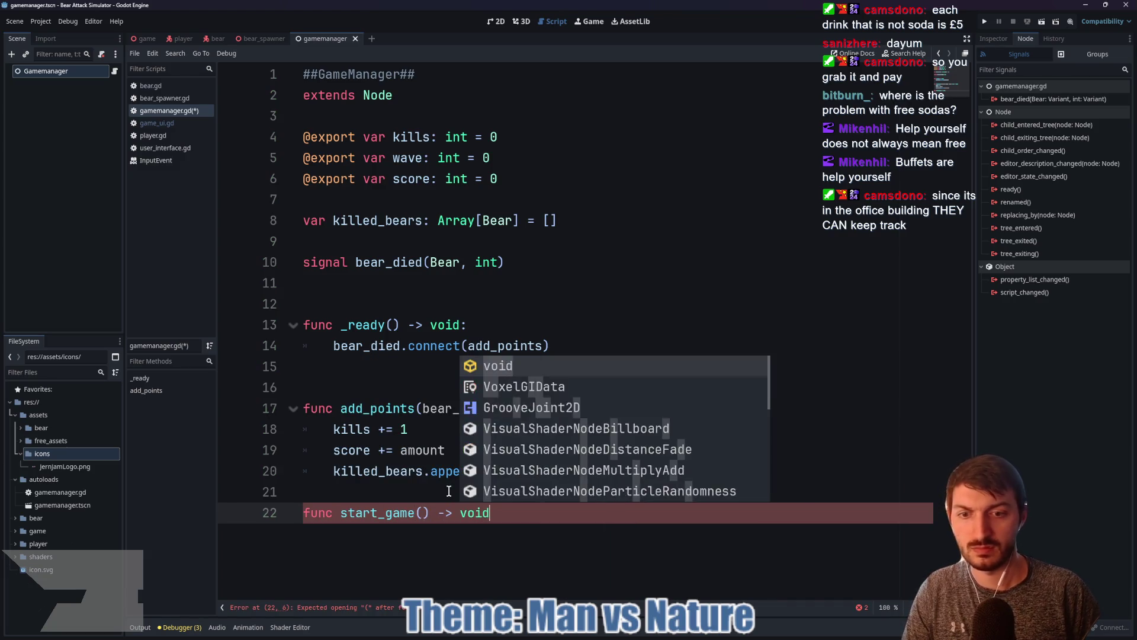
{"action": "key", "text": "Return"}
{"action": "type", "text": "kills = "}
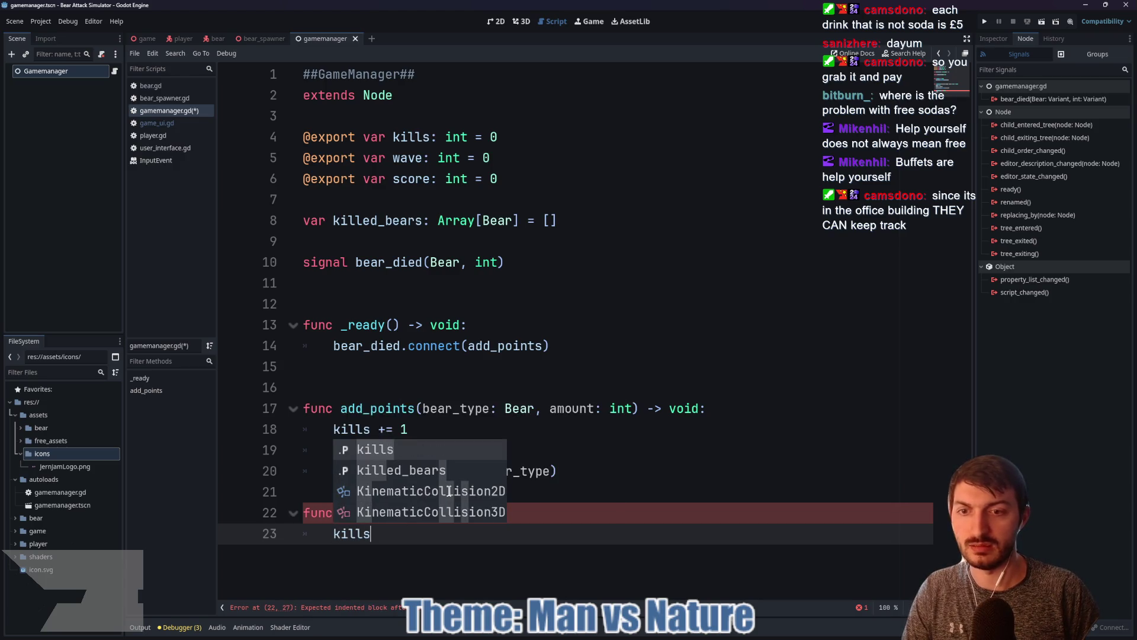
{"action": "type", "text": "0"}
{"action": "key", "text": "Return"}
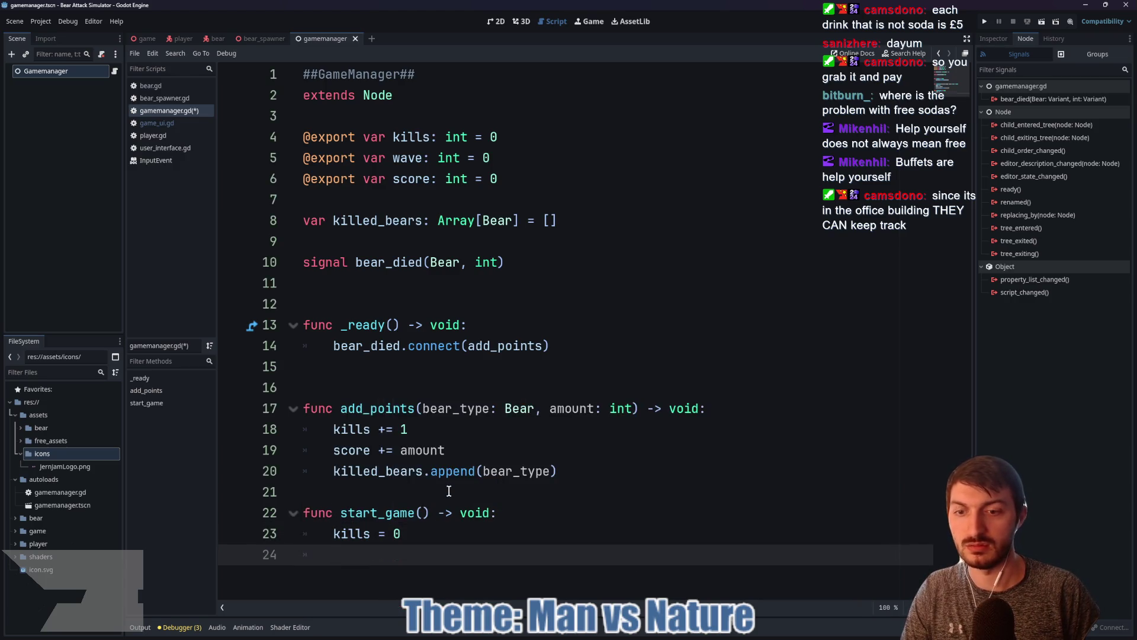
{"action": "type", "text": "wave = "}
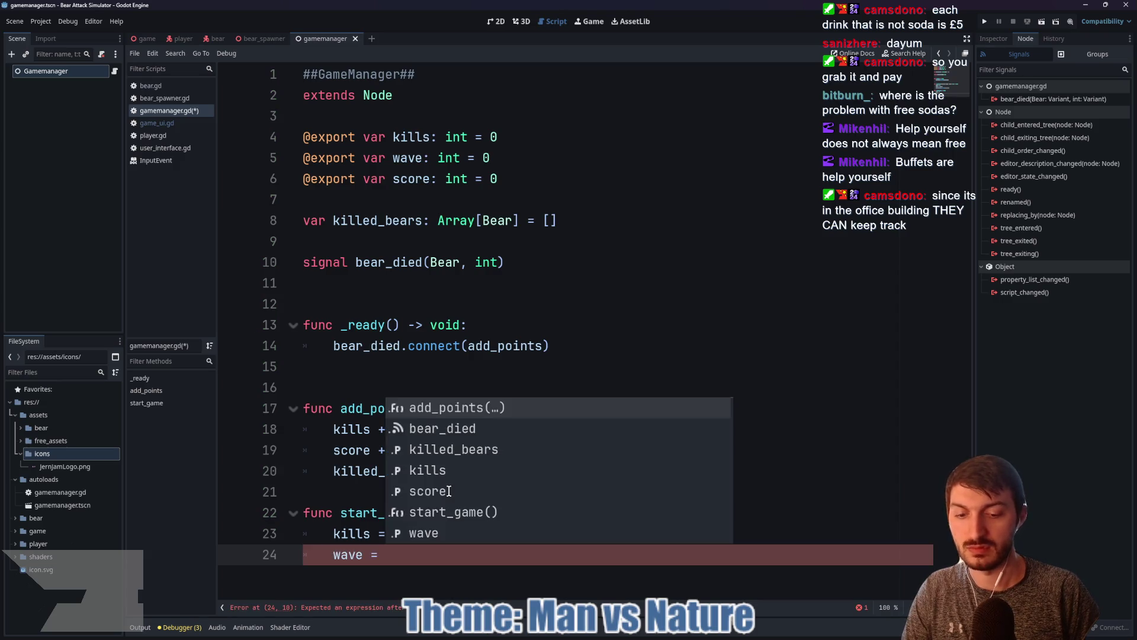
{"action": "type", "text": "0"}
{"action": "key", "text": "Return"}
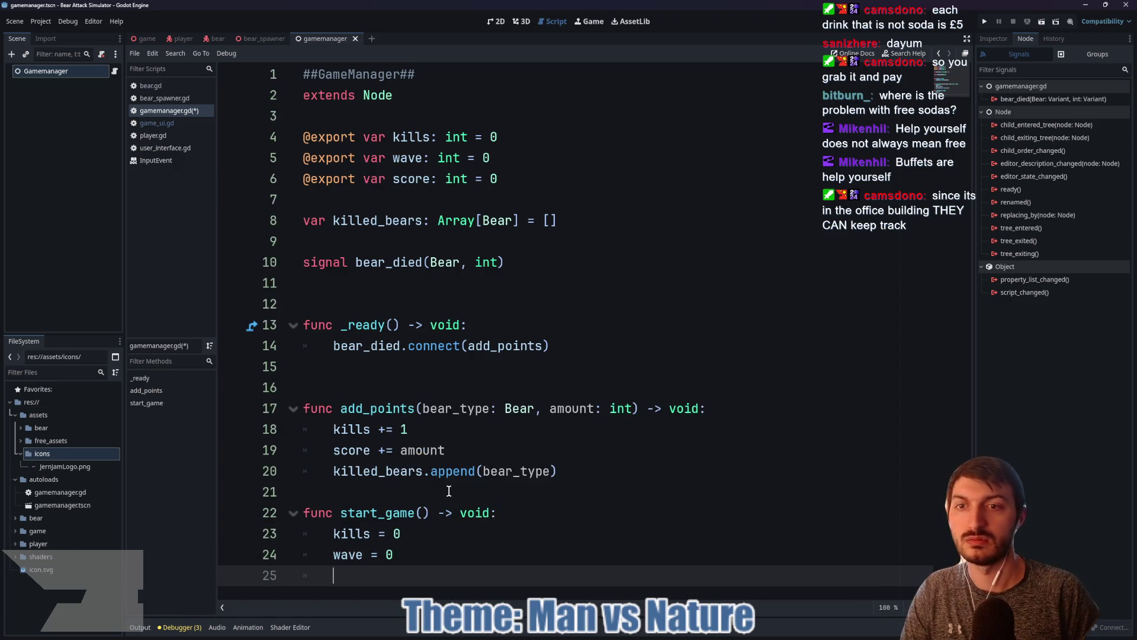
{"action": "type", "text": "score = 0"}
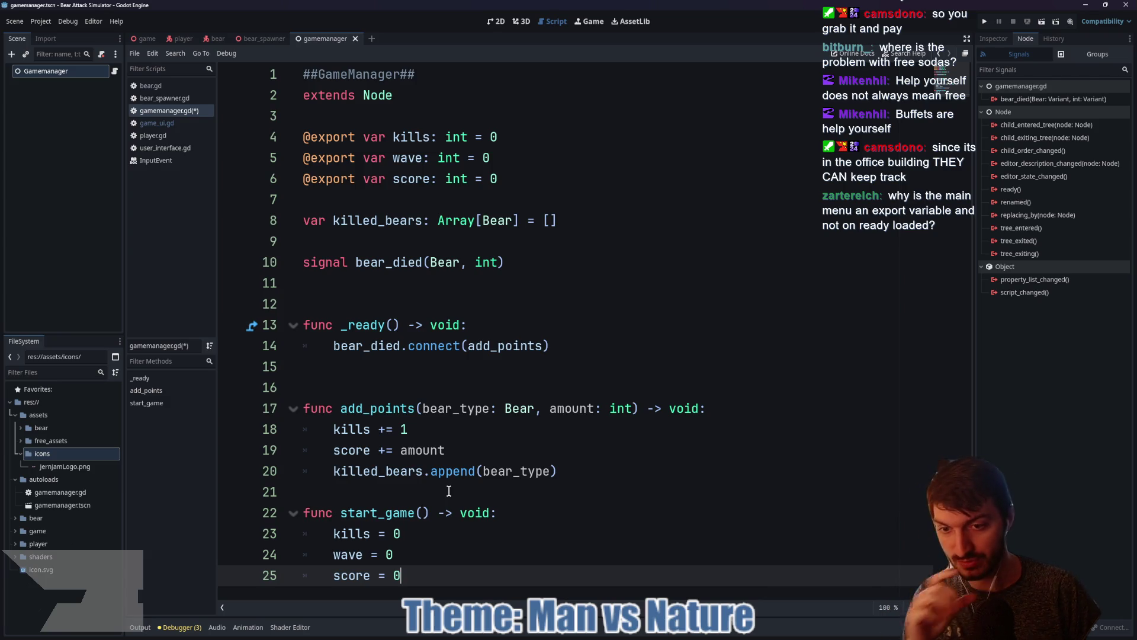
{"action": "left_click", "coordinate": [458, 555]}
{"action": "key", "text": "ctrl+s"}
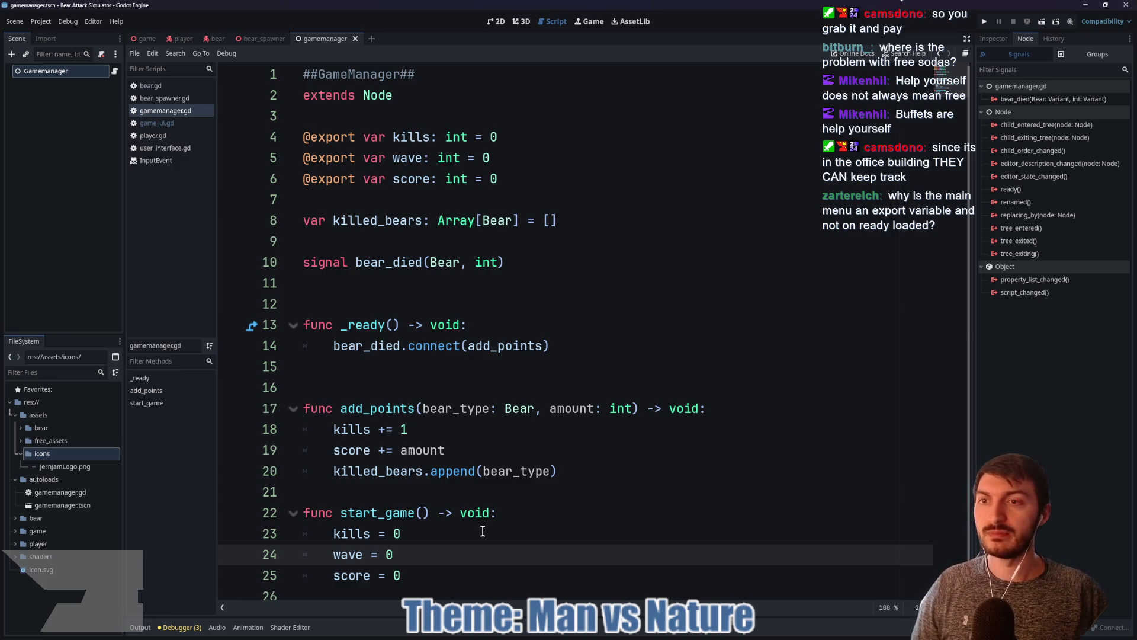
{"action": "left_click", "coordinate": [261, 39]}
- Switch to the game scene and select the GameUI node, keeping its name
{"action": "left_click", "coordinate": [144, 39]}
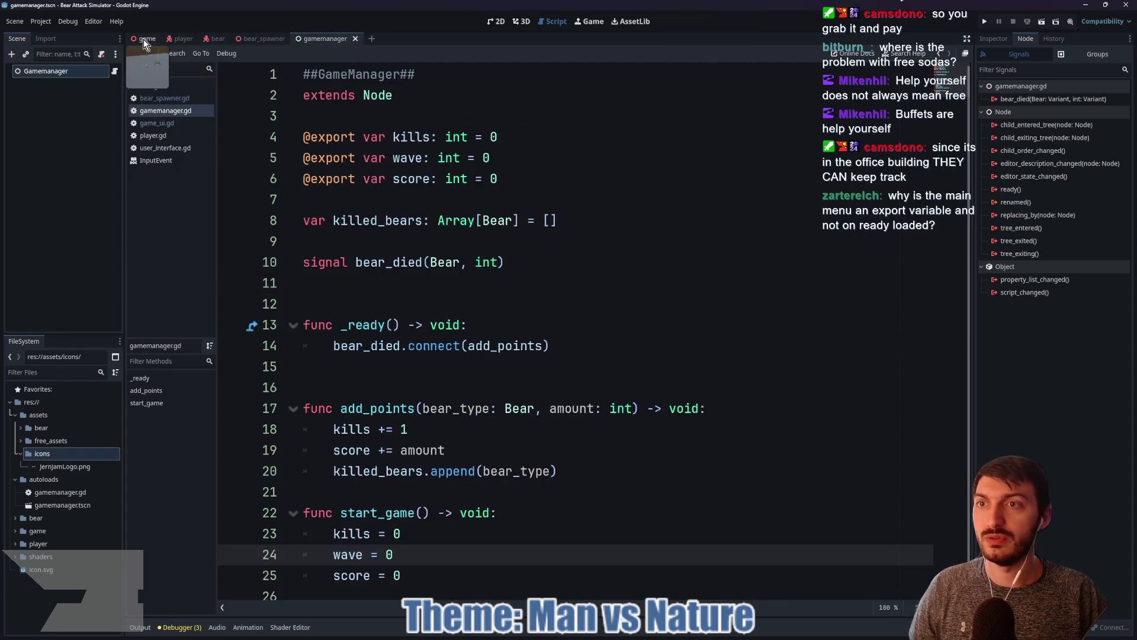
{"action": "left_click", "coordinate": [55, 187]}
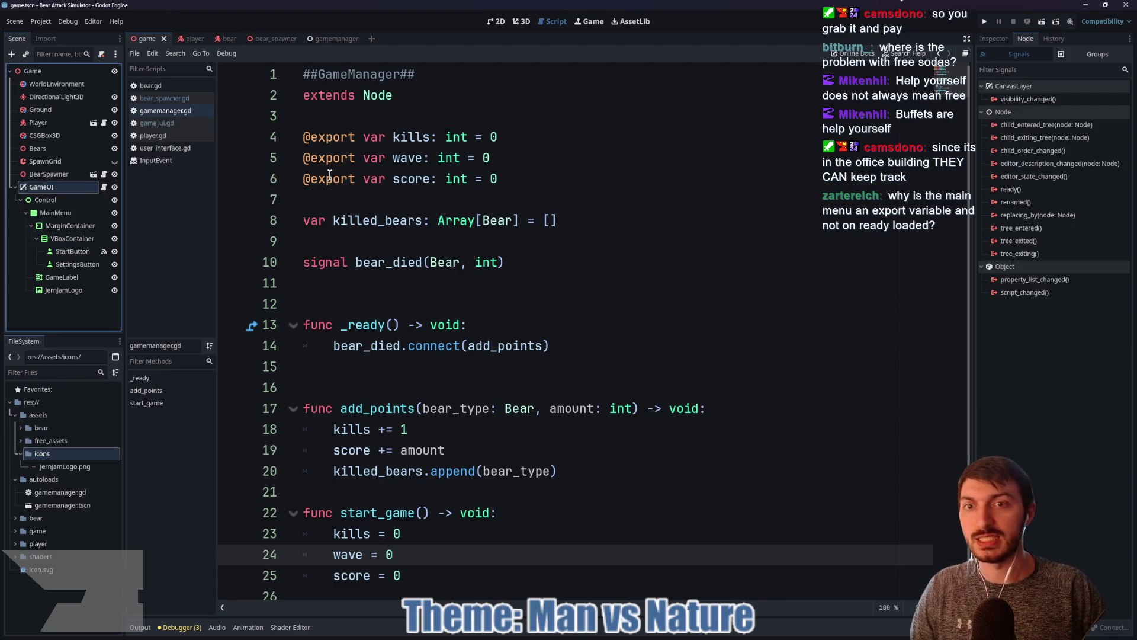
{"action": "mouse_move", "coordinate": [330, 174]}
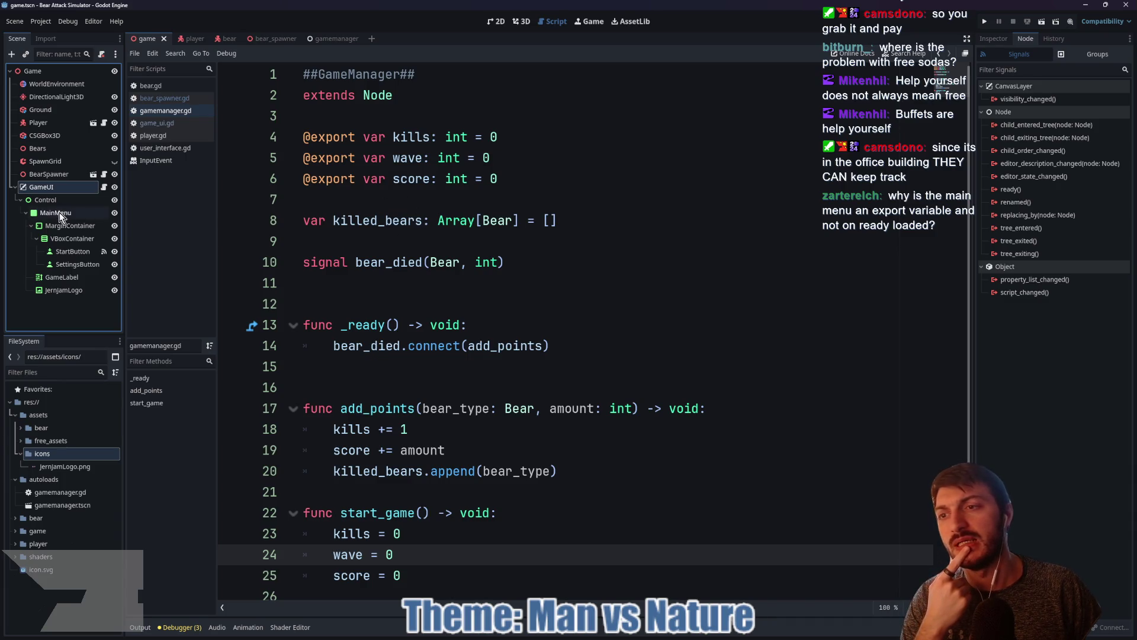
{"action": "double_click", "coordinate": [49, 187]}
{"action": "key", "text": "Escape"}
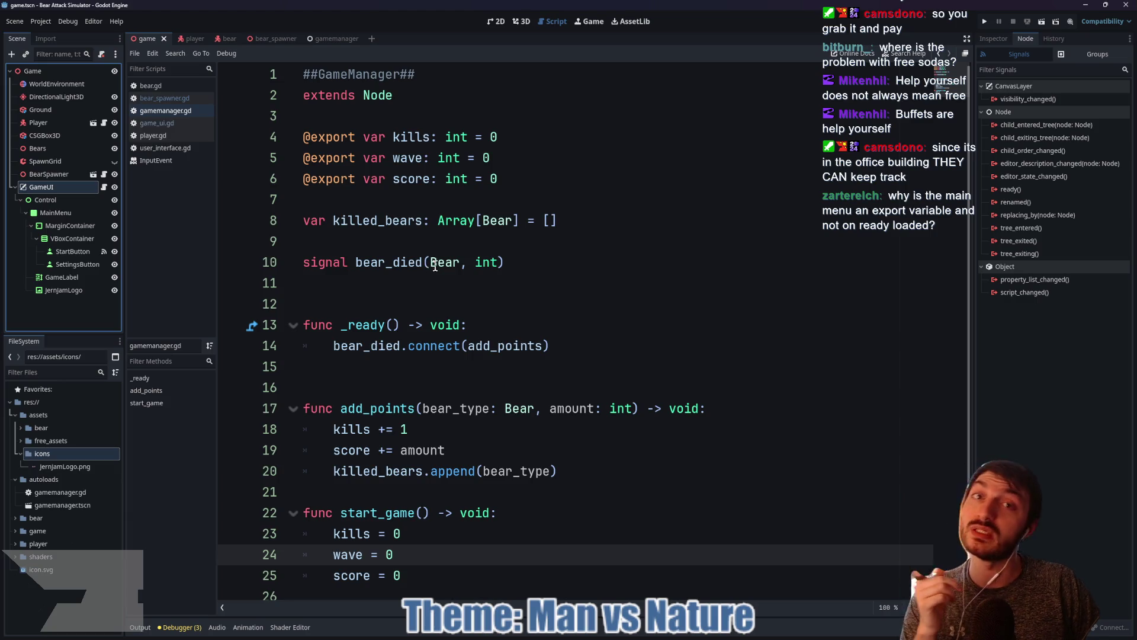
- Insert a blank line between add_points and start_game, then open GameUI's game_ui.gd script
{"action": "left_click", "coordinate": [401, 289]}
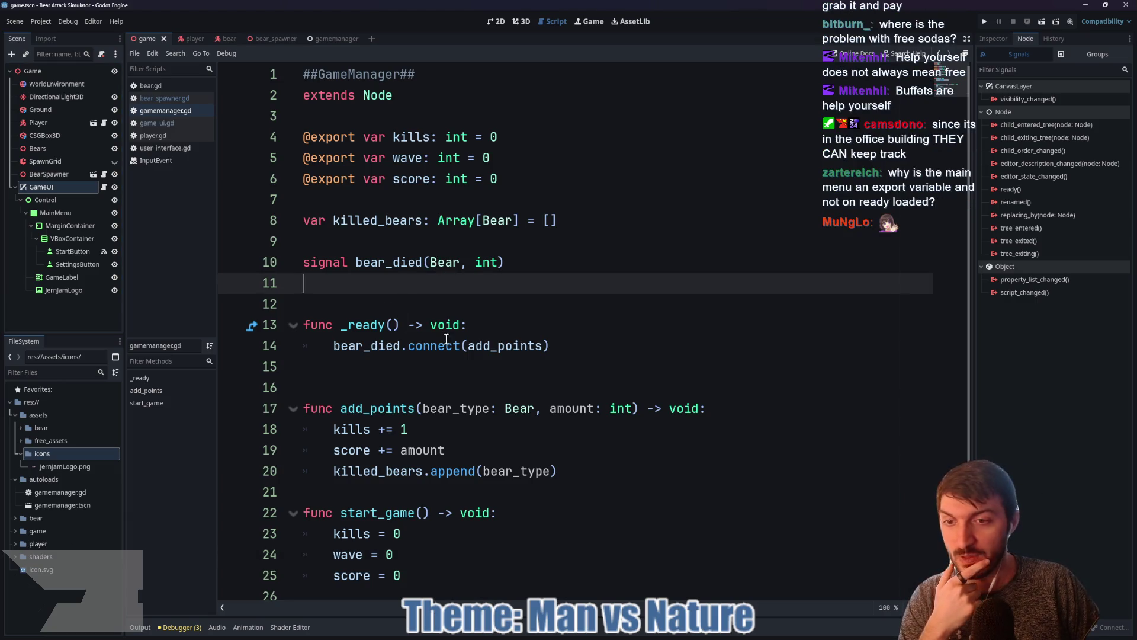
{"action": "scroll", "coordinate": [433, 386], "scroll_direction": "down", "scroll_amount": 1}
{"action": "left_click", "coordinate": [339, 477]}
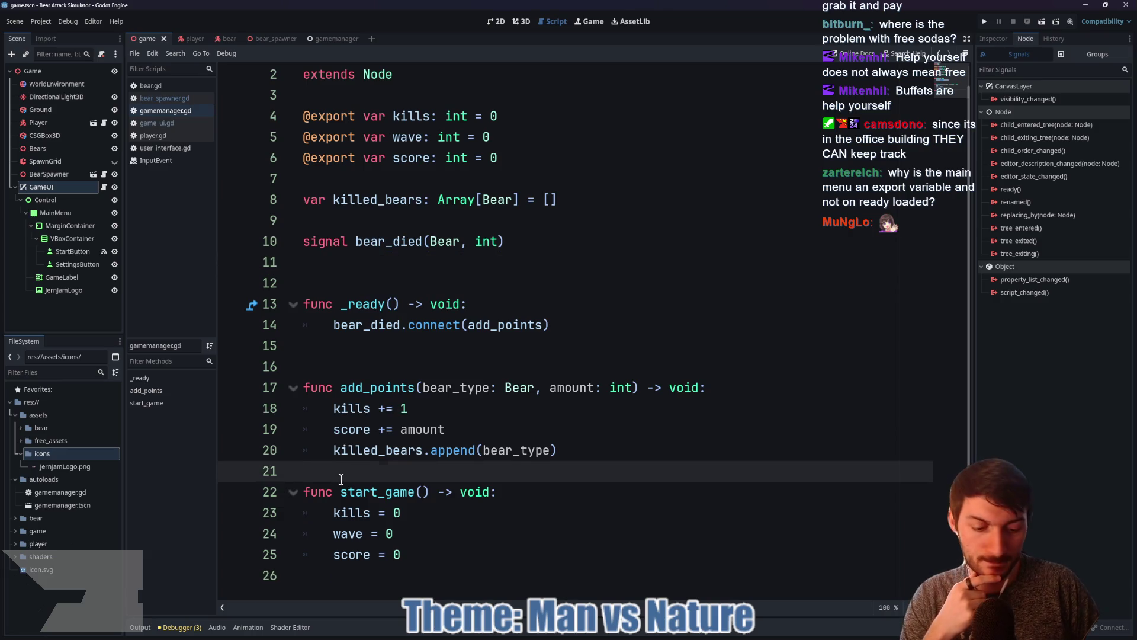
{"action": "key", "text": "Return"}
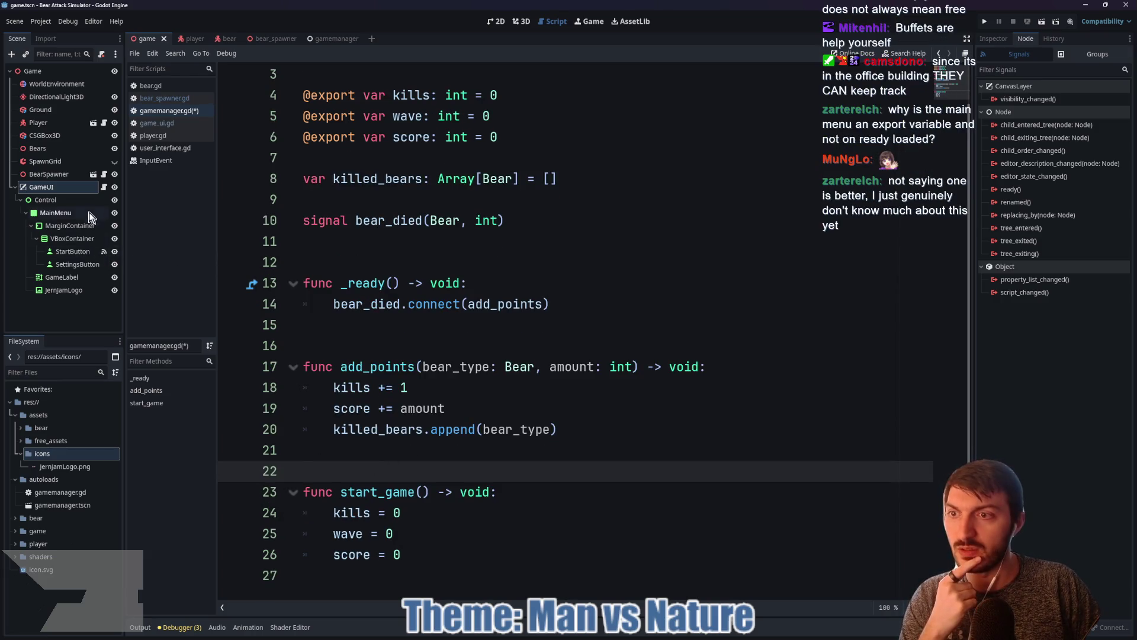
{"action": "left_click", "coordinate": [104, 186]}
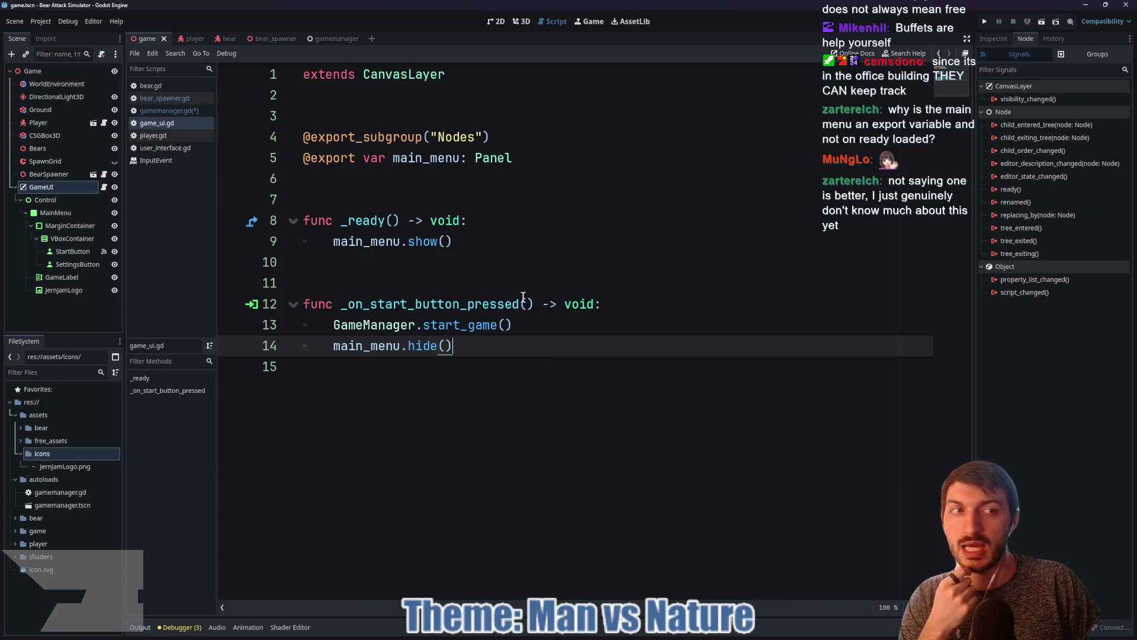
- Check GameUI's main_menu export in the Inspector, try and undo a $Main default, then save
{"action": "left_click", "coordinate": [1000, 38]}
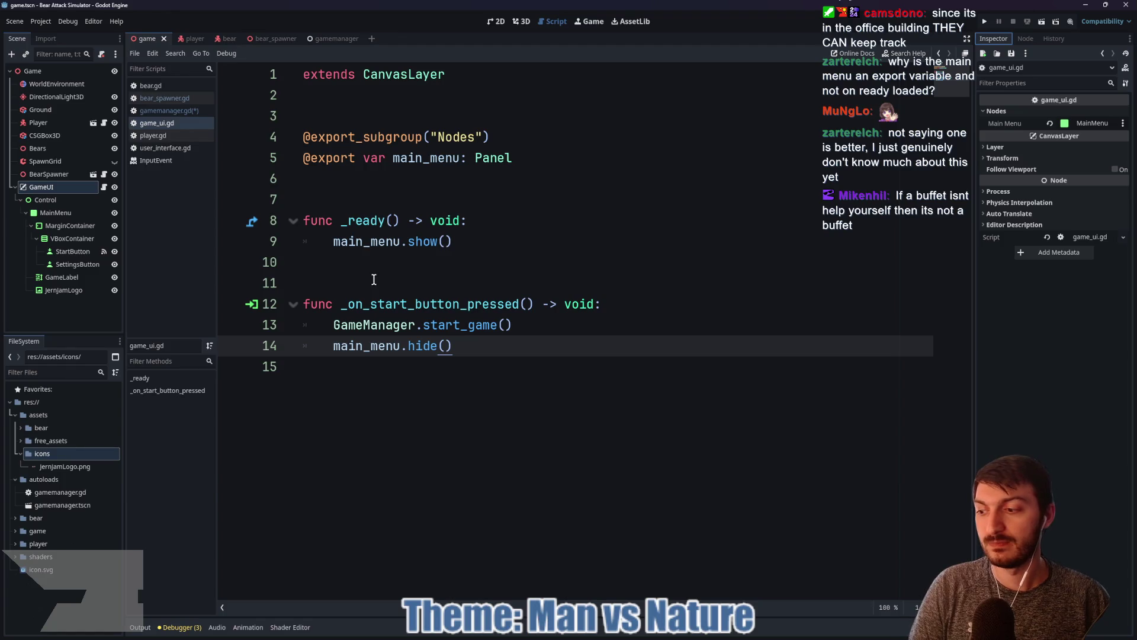
{"action": "left_click", "coordinate": [339, 164]}
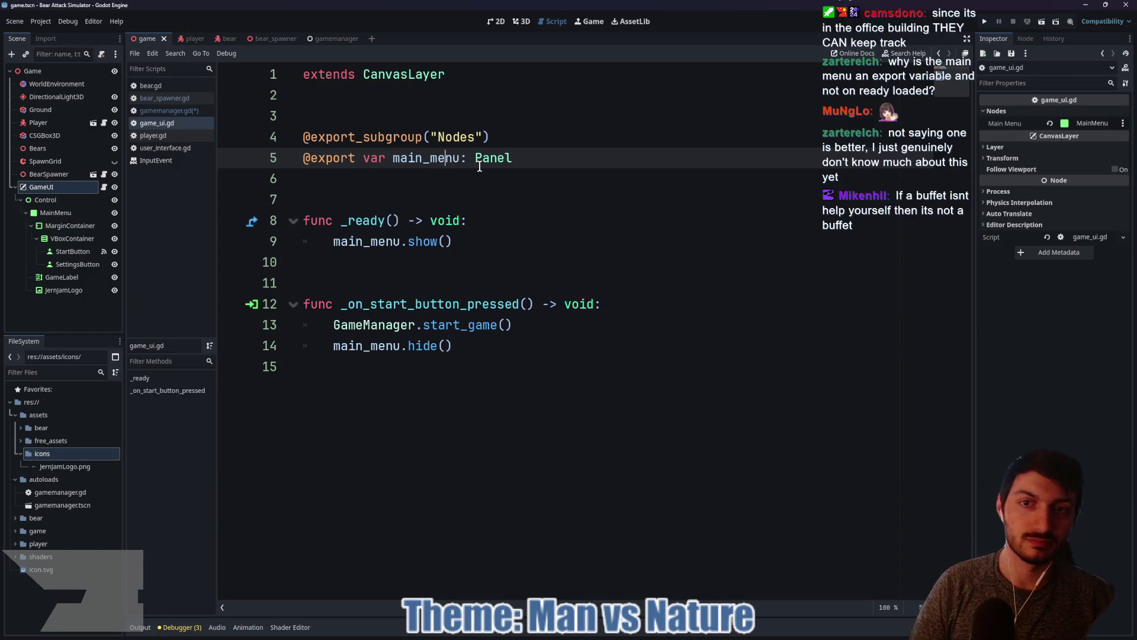
{"action": "left_click", "coordinate": [26, 213]}
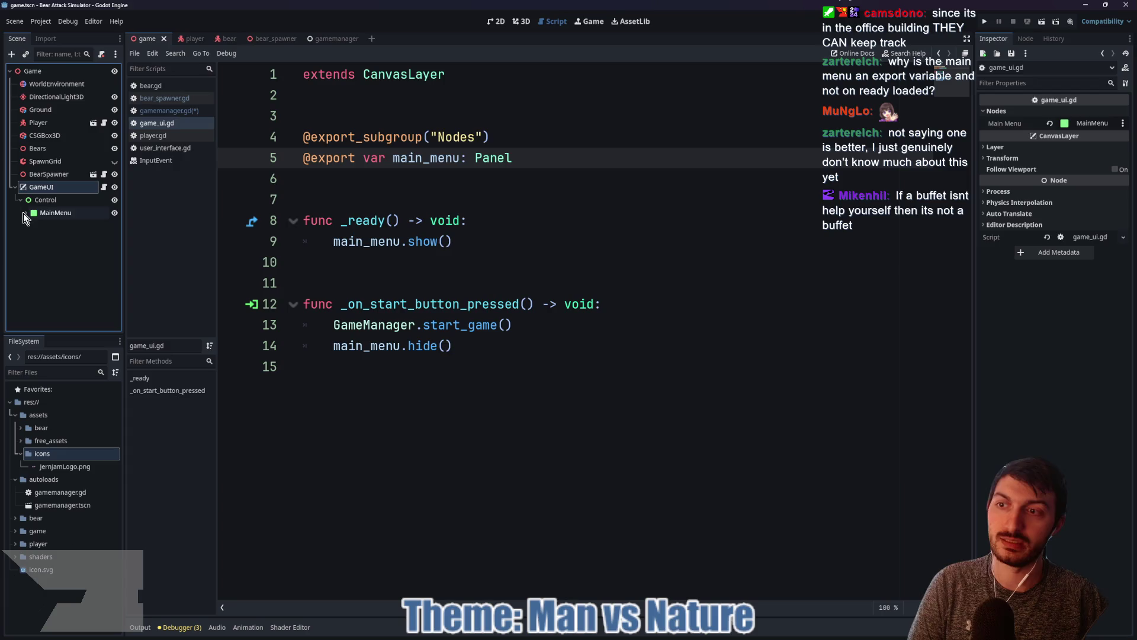
{"action": "left_click", "coordinate": [545, 157]}
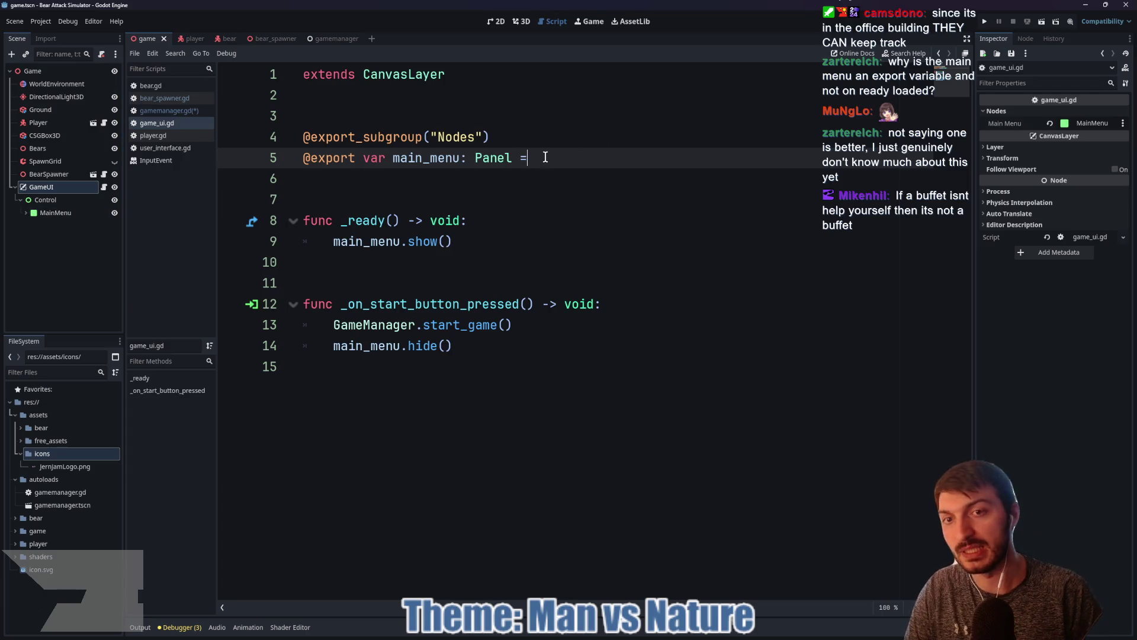
{"action": "type", "text": "$"}
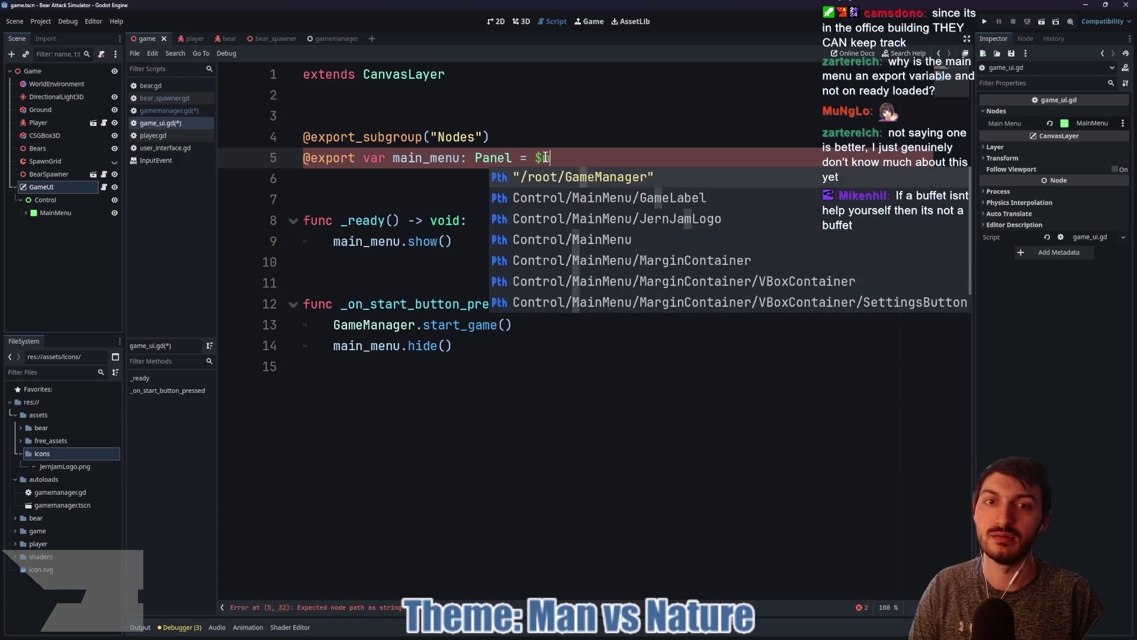
{"action": "type", "text": "Main"}
{"action": "key", "text": "BackSpace"}
{"action": "key", "text": "BackSpace"}
{"action": "key", "text": "BackSpace"}
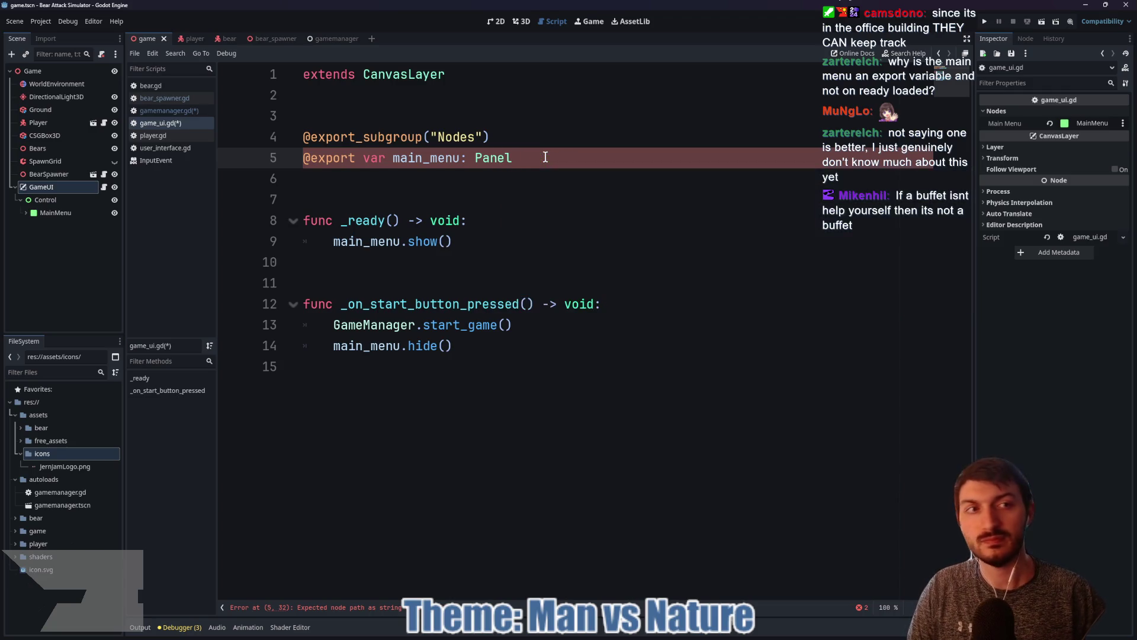
{"action": "left_click", "coordinate": [545, 180]}
{"action": "key", "text": "ctrl+s"}
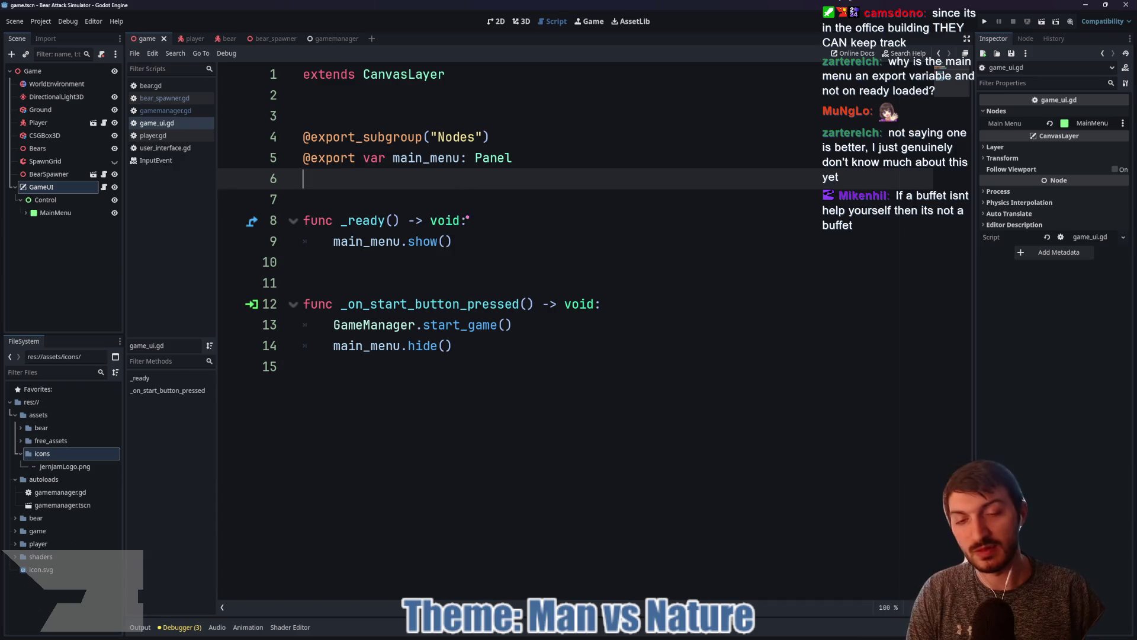
{"action": "left_click_drag", "start_coordinate": [492, 221], "coordinate": [612, 295]}
{"action": "left_click_drag", "start_coordinate": [655, 228], "coordinate": [772, 305]}
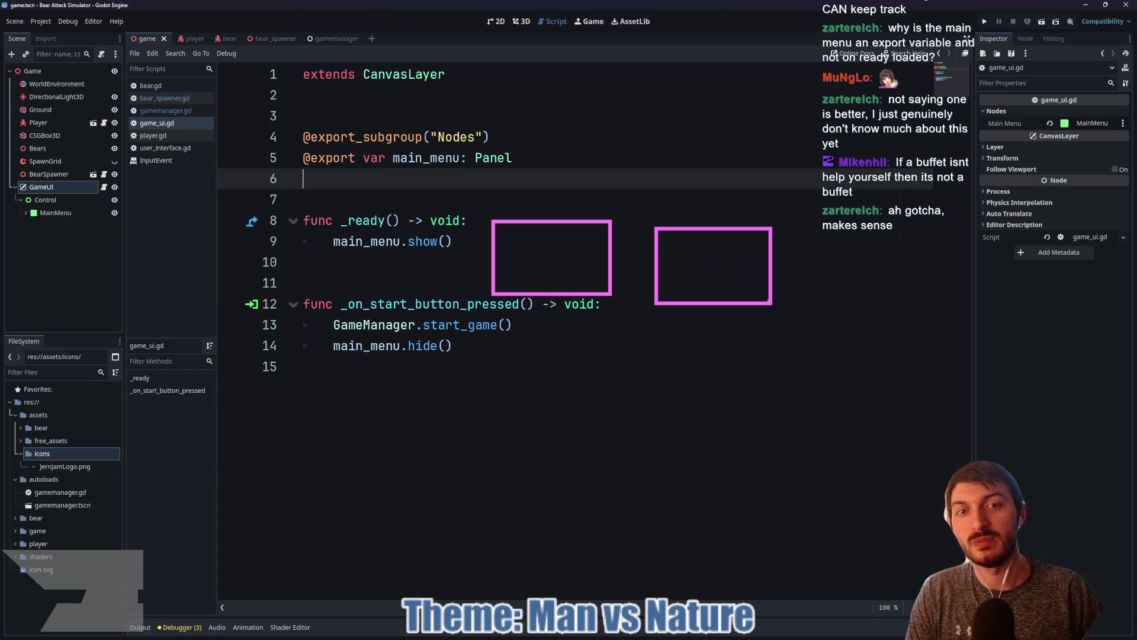
{"action": "mouse_move", "coordinate": [565, 151]}
{"action": "left_mouse_down"}
{"action": "mouse_move", "coordinate": [563, 212]}
{"action": "mouse_move", "coordinate": [587, 218]}
{"action": "mouse_move", "coordinate": [536, 219]}
{"action": "left_mouse_up"}
{"action": "left_click_drag", "start_coordinate": [545, 195], "coordinate": [586, 202]}
{"action": "mouse_move", "coordinate": [724, 161]}
{"action": "left_mouse_down"}
{"action": "mouse_move", "coordinate": [735, 169]}
{"action": "mouse_move", "coordinate": [709, 221]}
{"action": "mouse_move", "coordinate": [728, 226]}
{"action": "left_mouse_up"}
{"action": "mouse_move", "coordinate": [706, 216]}
{"action": "left_mouse_down"}
{"action": "mouse_move", "coordinate": [699, 226]}
{"action": "mouse_move", "coordinate": [726, 207]}
{"action": "mouse_move", "coordinate": [695, 225]}
{"action": "left_mouse_up"}
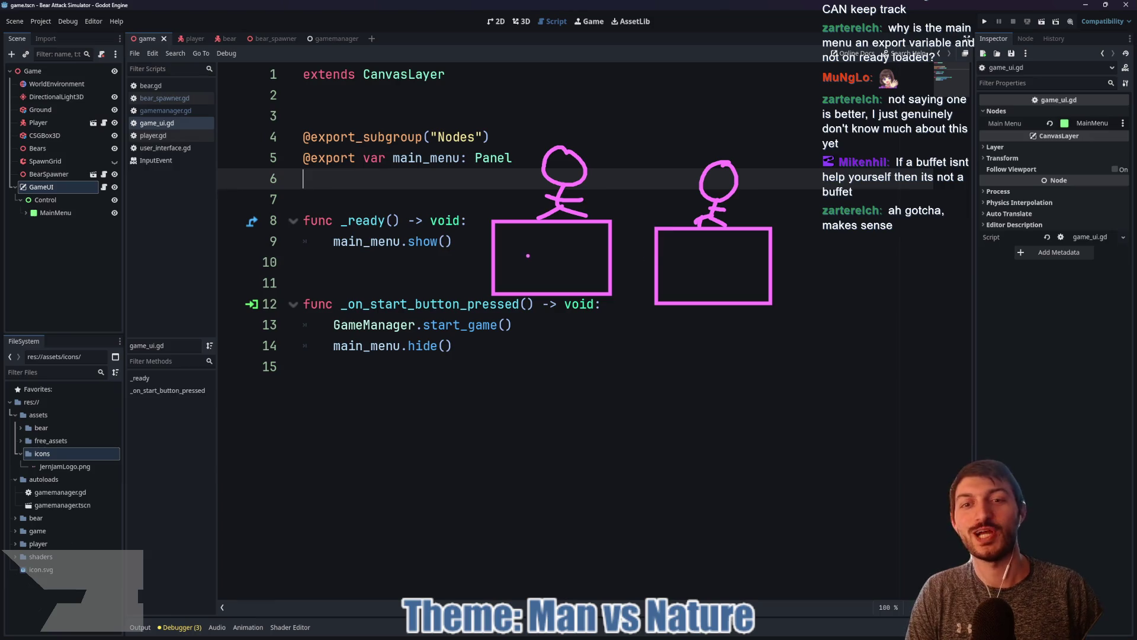
{"action": "key", "text": "Escape"}
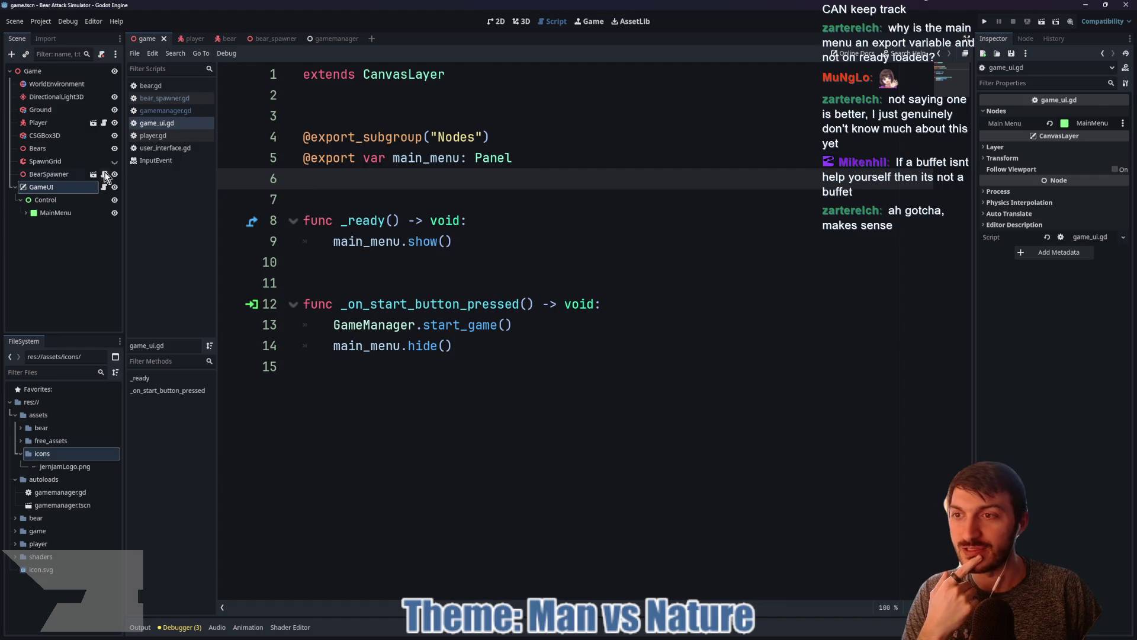
- Review the await timer and spawn_bears lines in bear_spawner.gd's _ready, then return to gamemanager.gd
{"action": "left_click", "coordinate": [541, 283]}
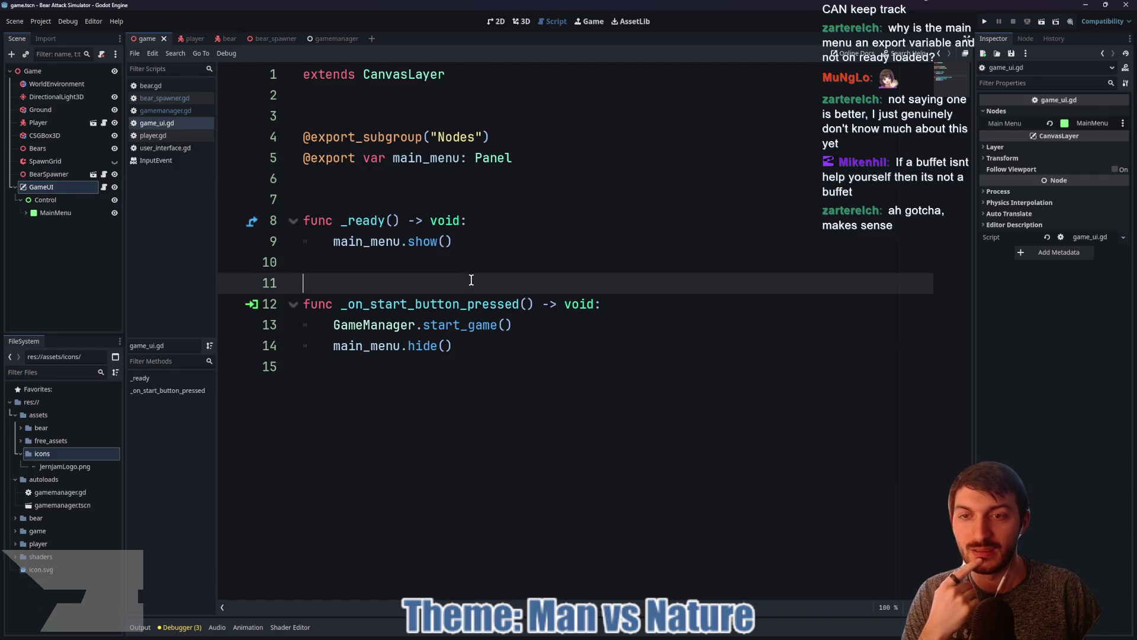
{"action": "left_click", "coordinate": [267, 40]}
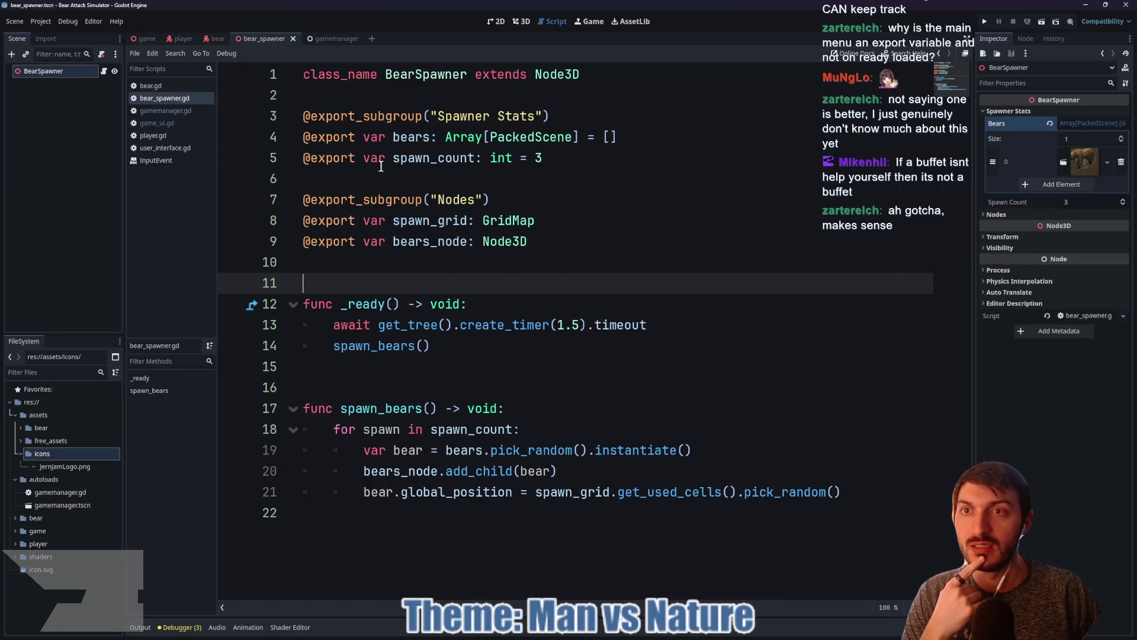
{"action": "left_click_drag", "start_coordinate": [650, 325], "coordinate": [319, 320]}
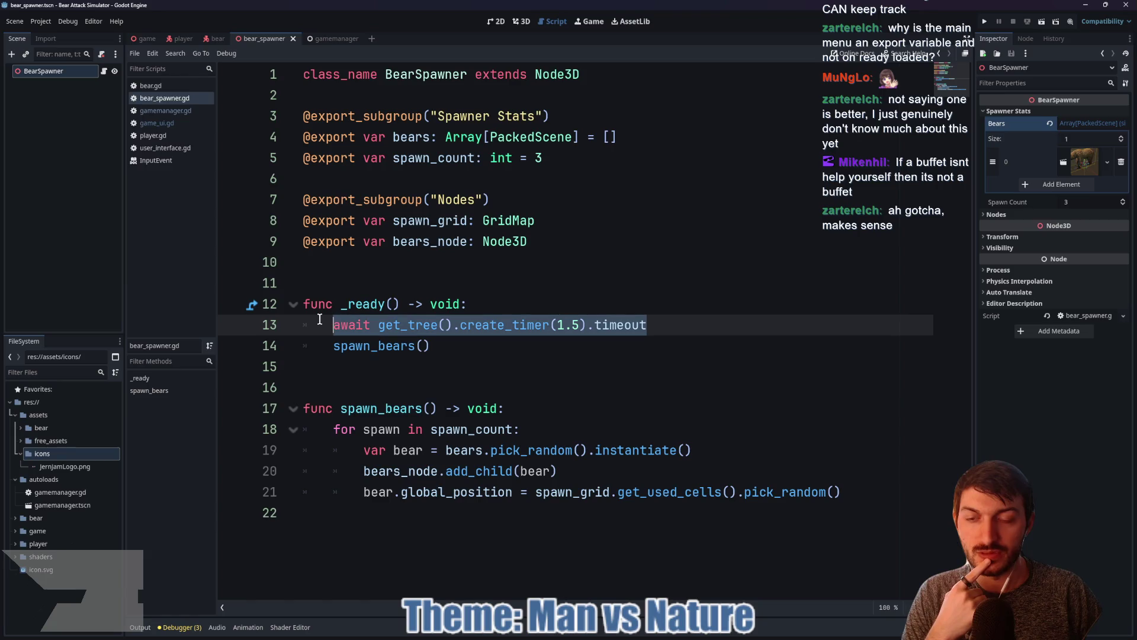
{"action": "left_click", "coordinate": [469, 344]}
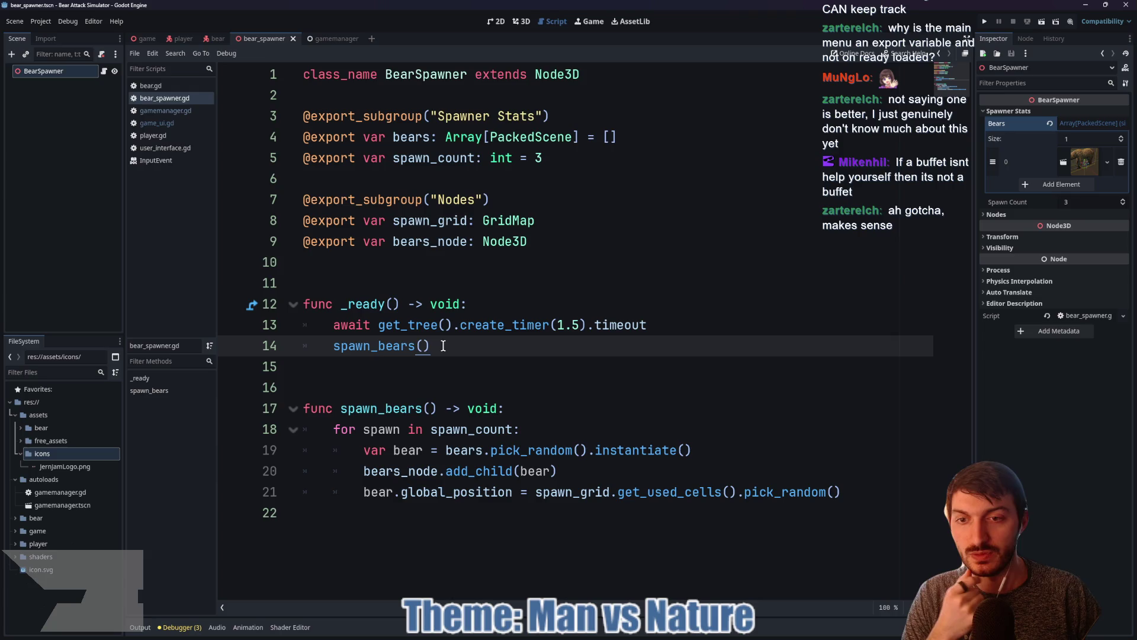
{"action": "left_click_drag", "start_coordinate": [450, 350], "coordinate": [303, 325]}
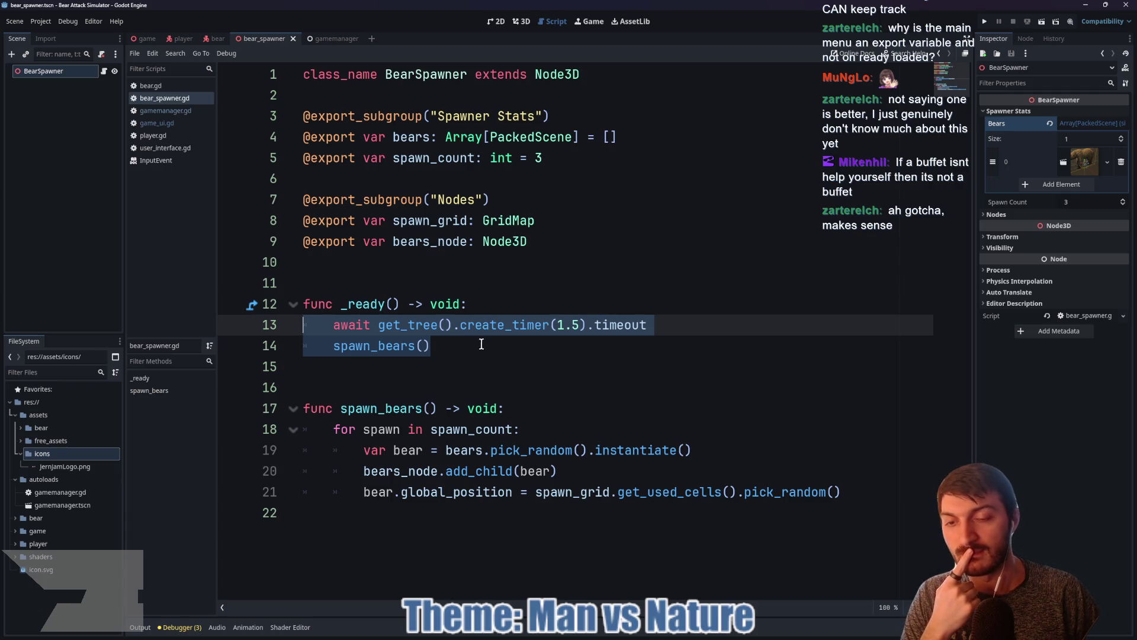
{"action": "left_click", "coordinate": [442, 354]}
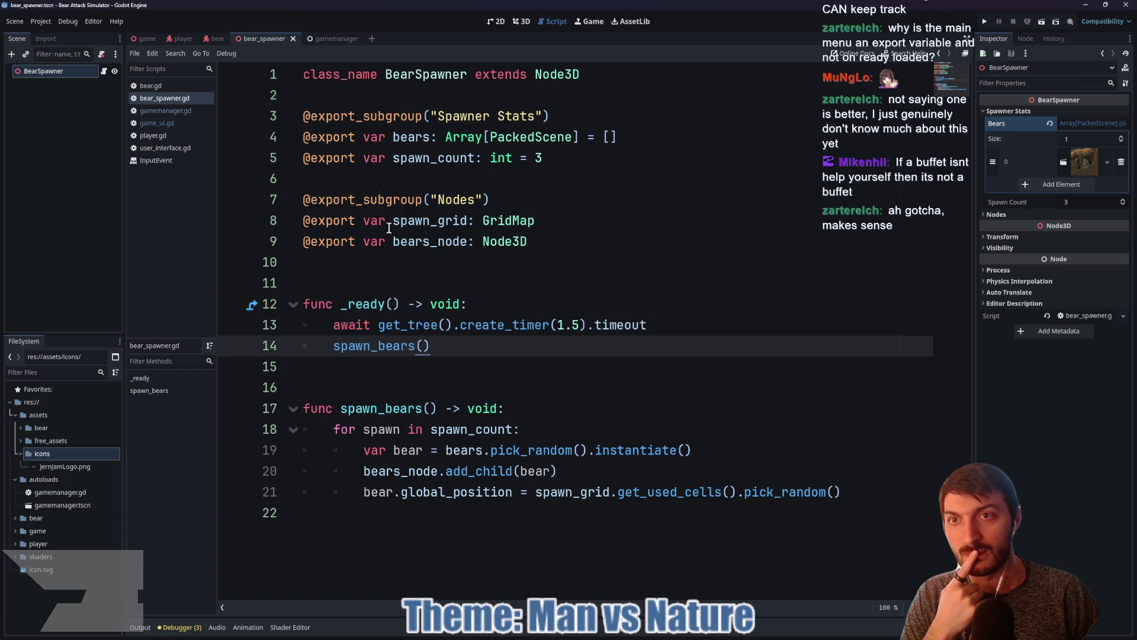
{"action": "left_click", "coordinate": [334, 39]}
- Declare 'signal game_started' below the bear_died signal in gamemanager.gd
{"action": "left_click", "coordinate": [524, 222]}
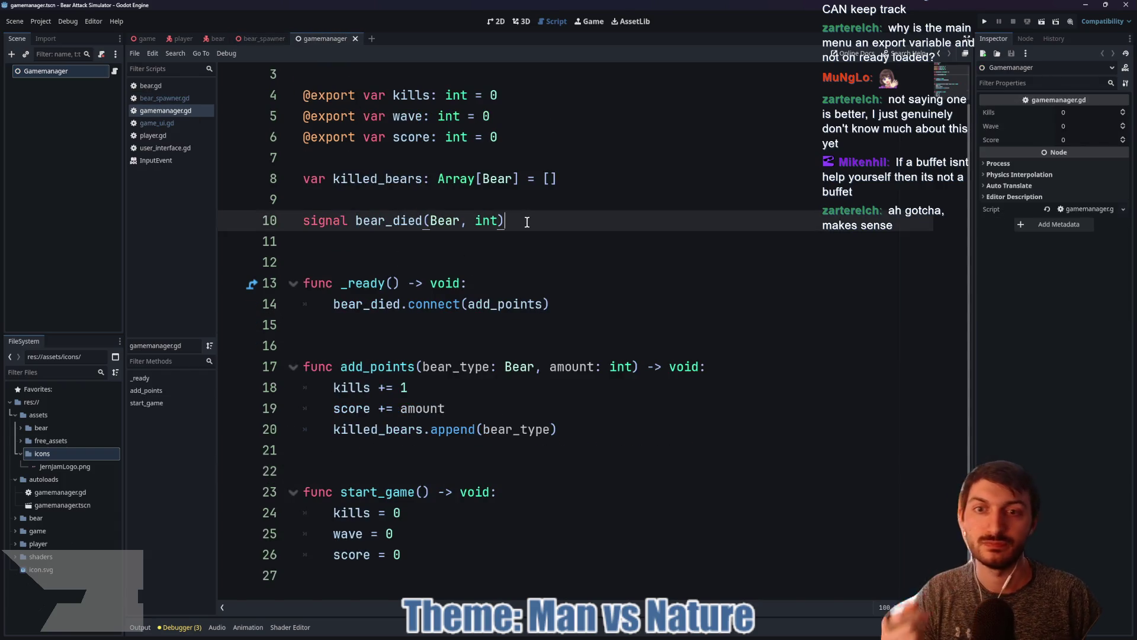
{"action": "key", "text": "Return"}
{"action": "type", "text": "signal game_"}
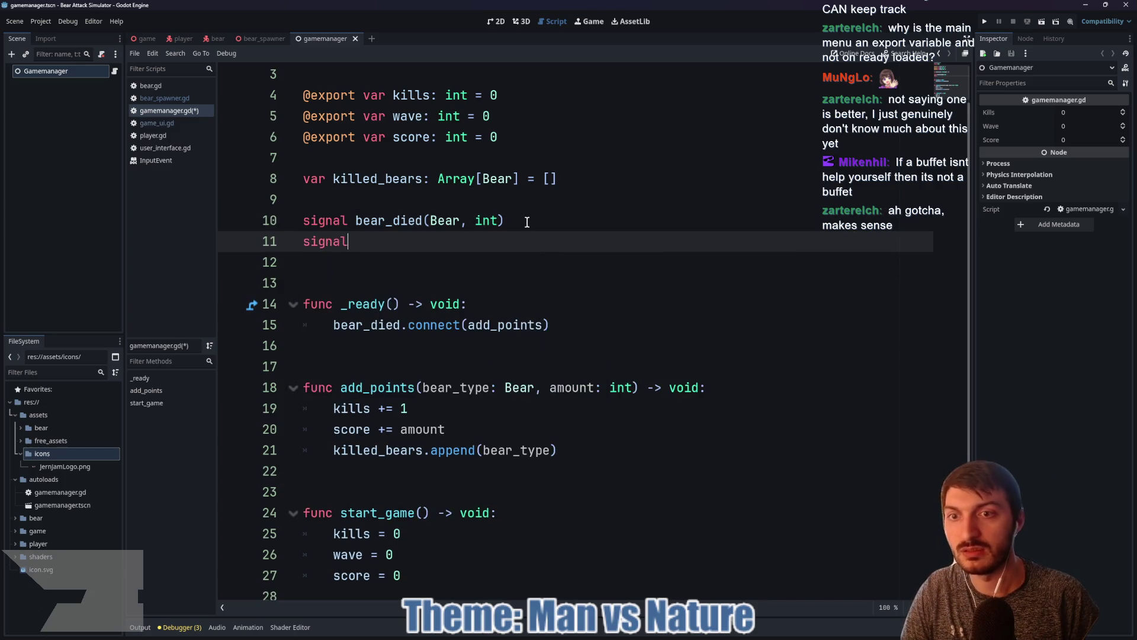
{"action": "type", "text": "started"}
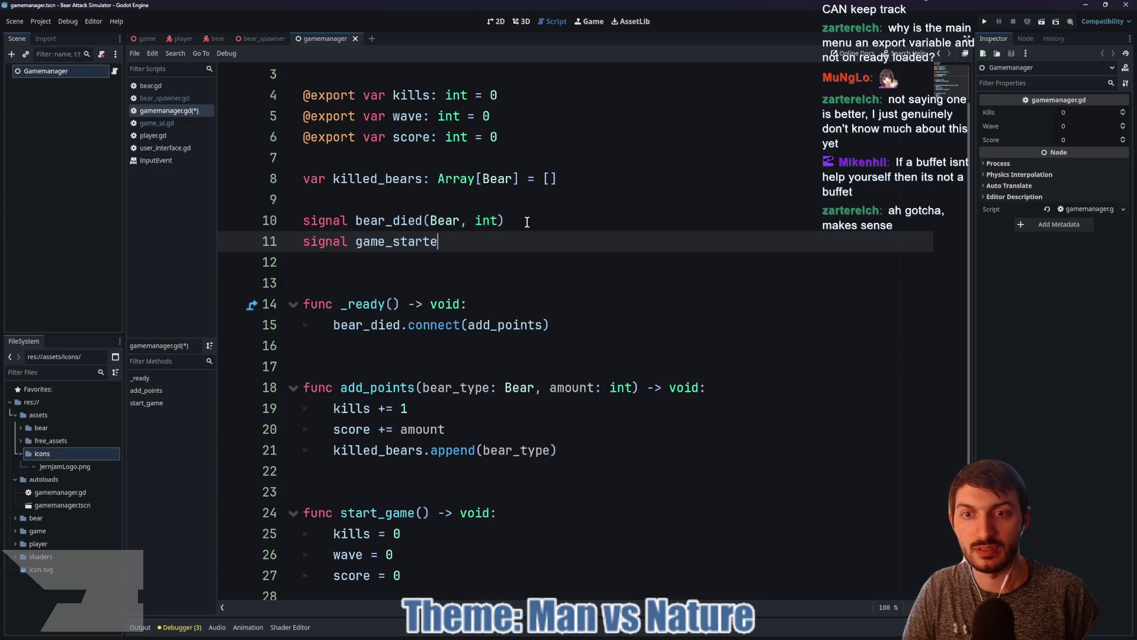
{"action": "type", "text": "()"}
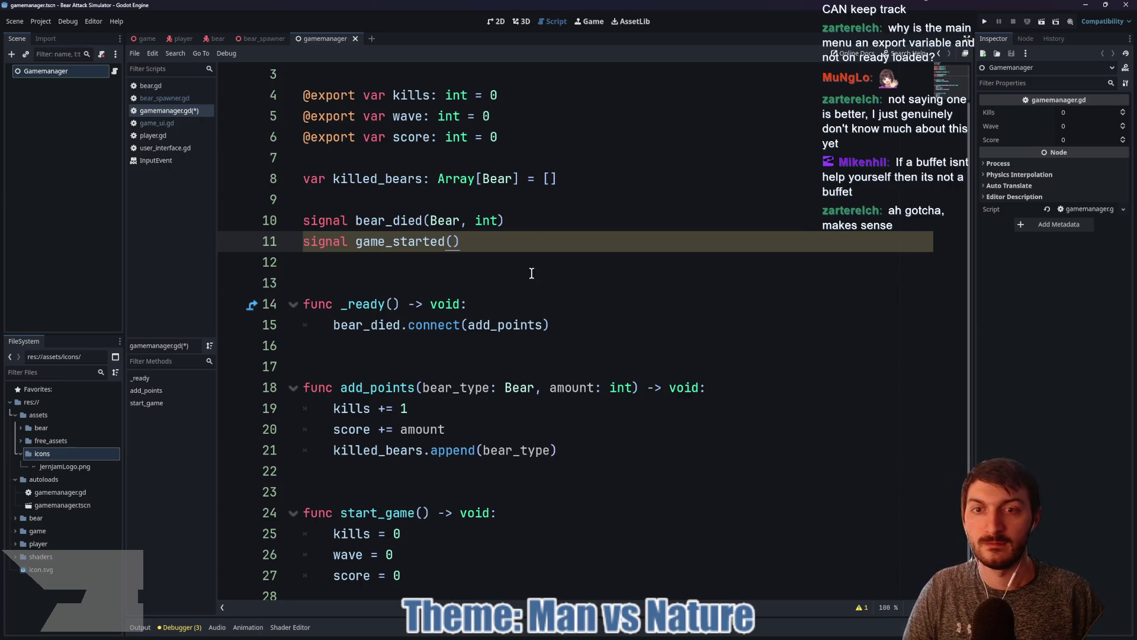
{"action": "scroll", "coordinate": [531, 273], "scroll_direction": "down", "scroll_amount": 1}
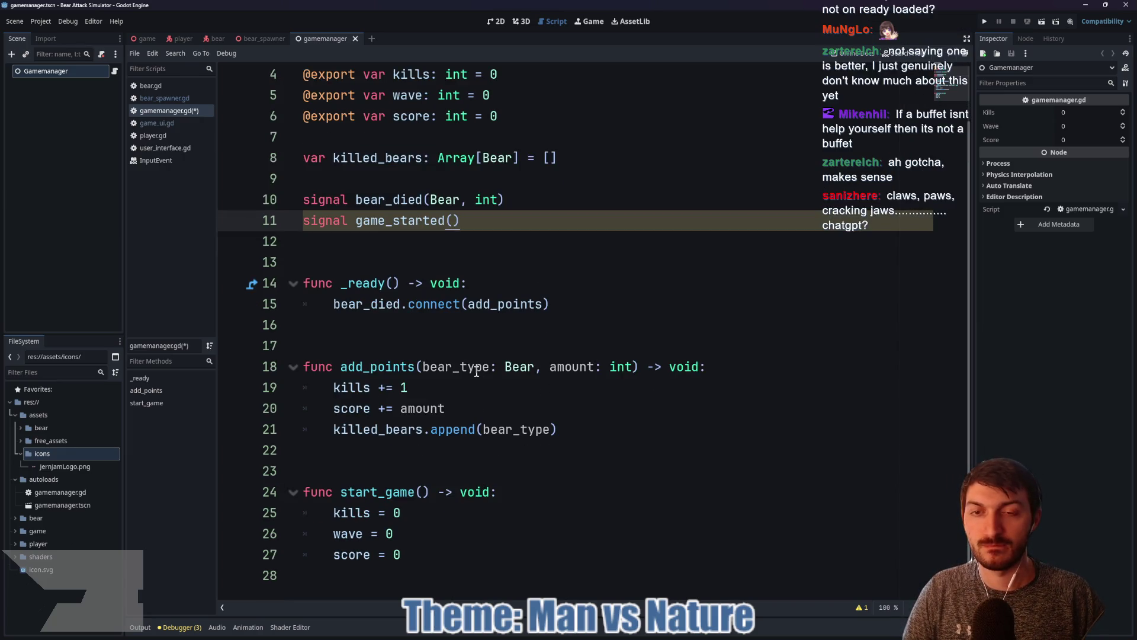
{"action": "key", "text": "BackSpace"}
{"action": "key", "text": "BackSpace"}
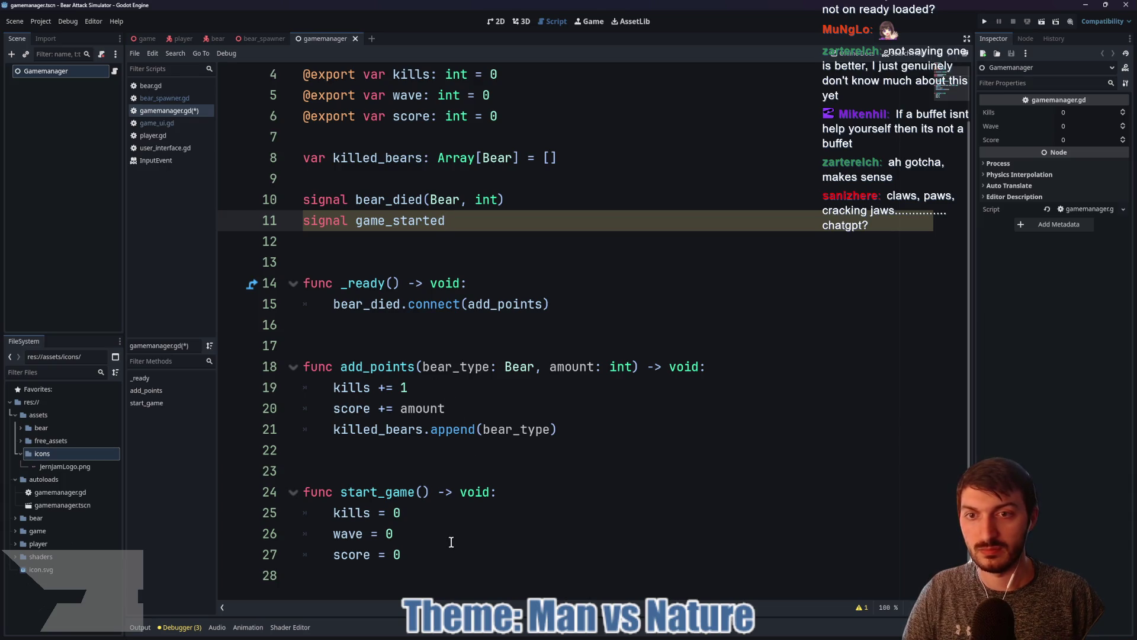
- Append game_started.emit() after the score reset in start_game() and save the script
{"action": "left_click", "coordinate": [450, 535]}
{"action": "left_click", "coordinate": [517, 495]}
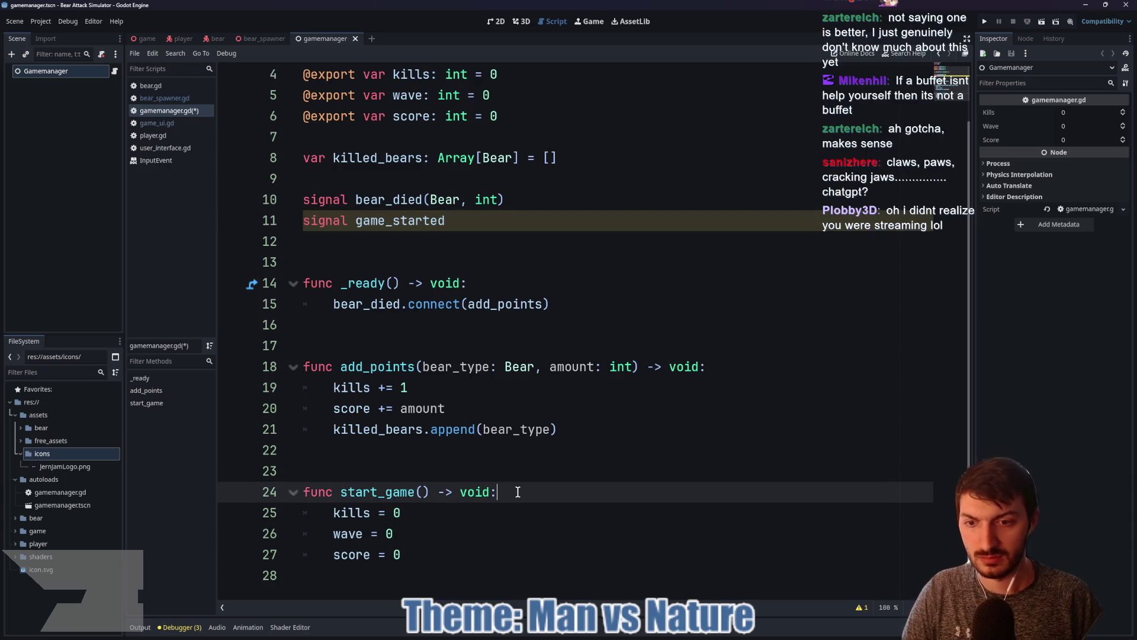
{"action": "left_click", "coordinate": [474, 540]}
{"action": "left_click", "coordinate": [443, 553]}
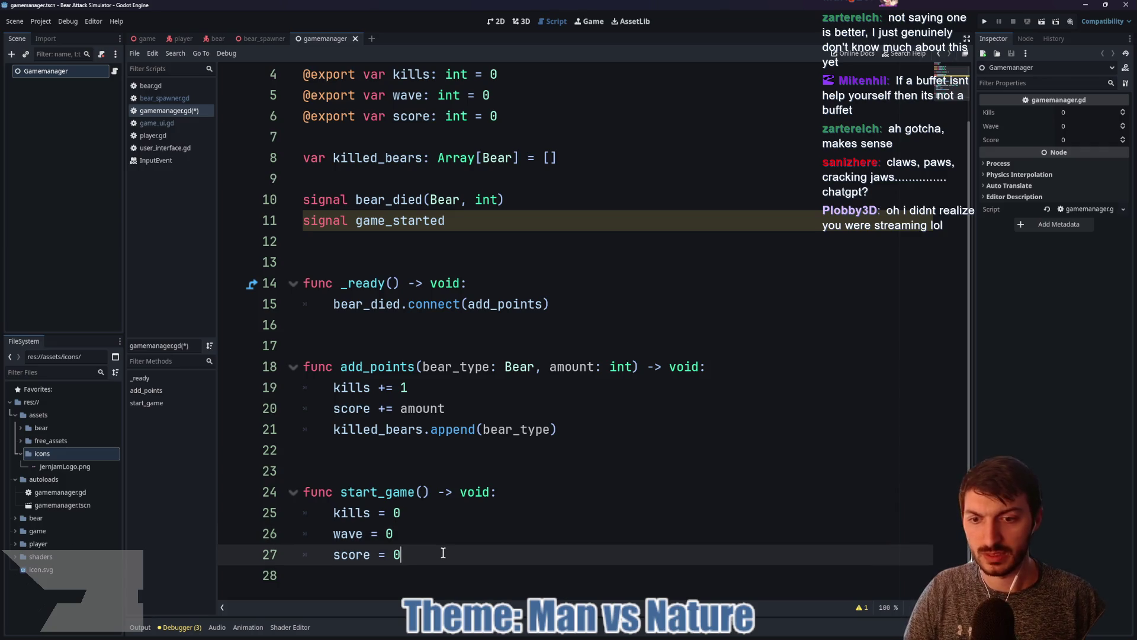
{"action": "key", "text": "Return"}
{"action": "type", "text": "game"}
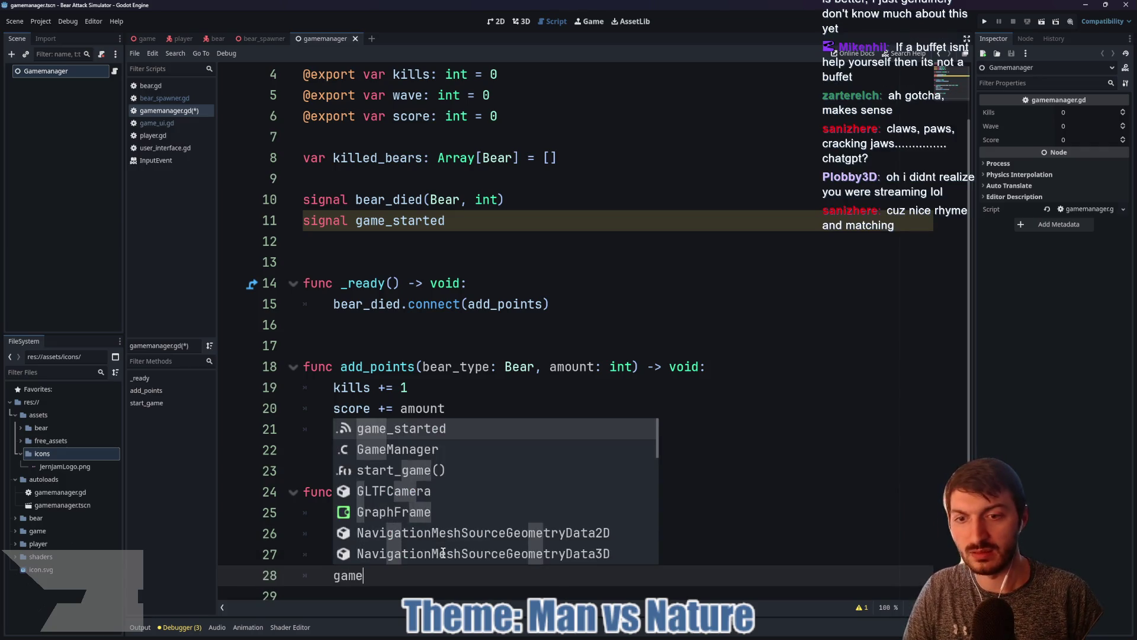
{"action": "key", "text": "Return"}
{"action": "type", "text": ".emit"}
{"action": "key", "text": "Return"}
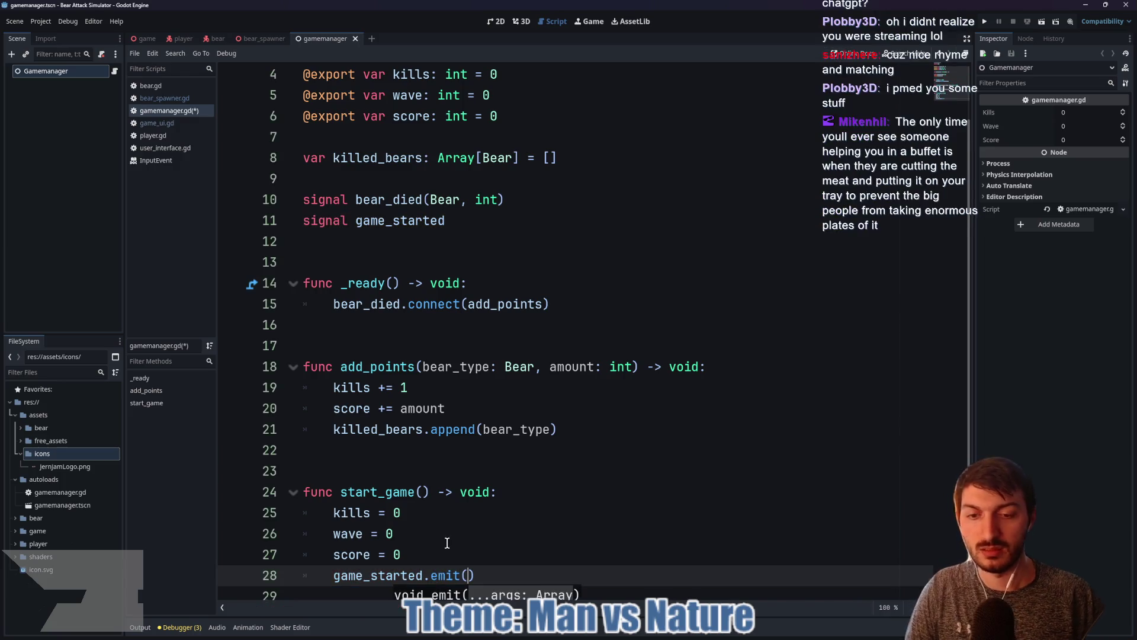
{"action": "key", "text": "ctrl+s"}
- At the top of bear_spawner.gd's _ready, write GameManager.game_started.connect(func():
{"action": "left_click", "coordinate": [265, 39]}
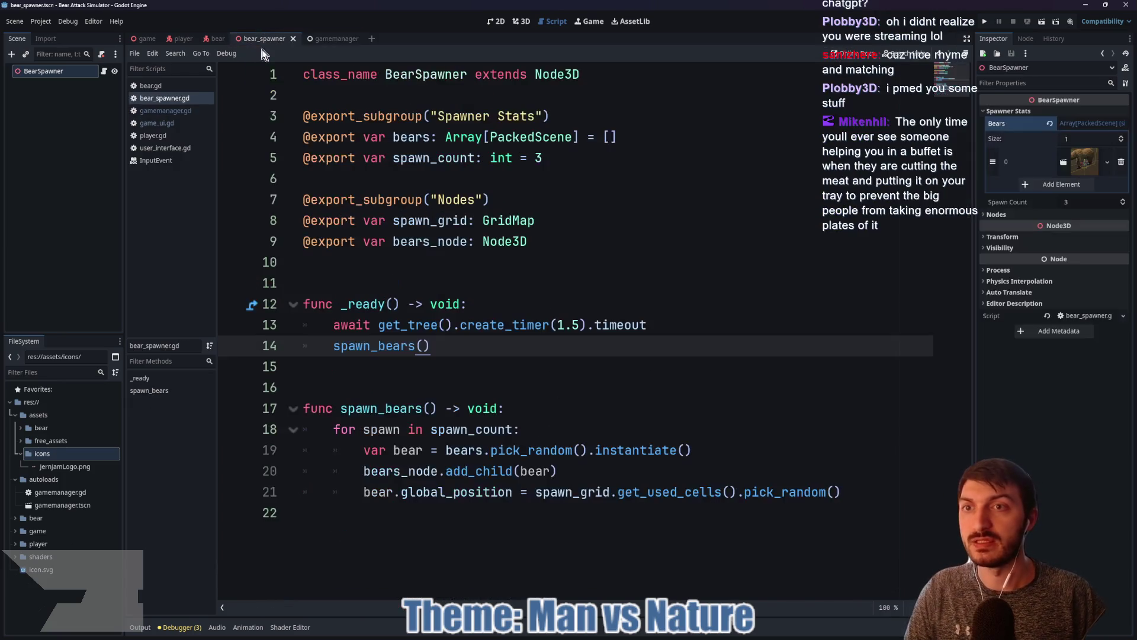
{"action": "left_click", "coordinate": [486, 305]}
{"action": "key", "text": "Return"}
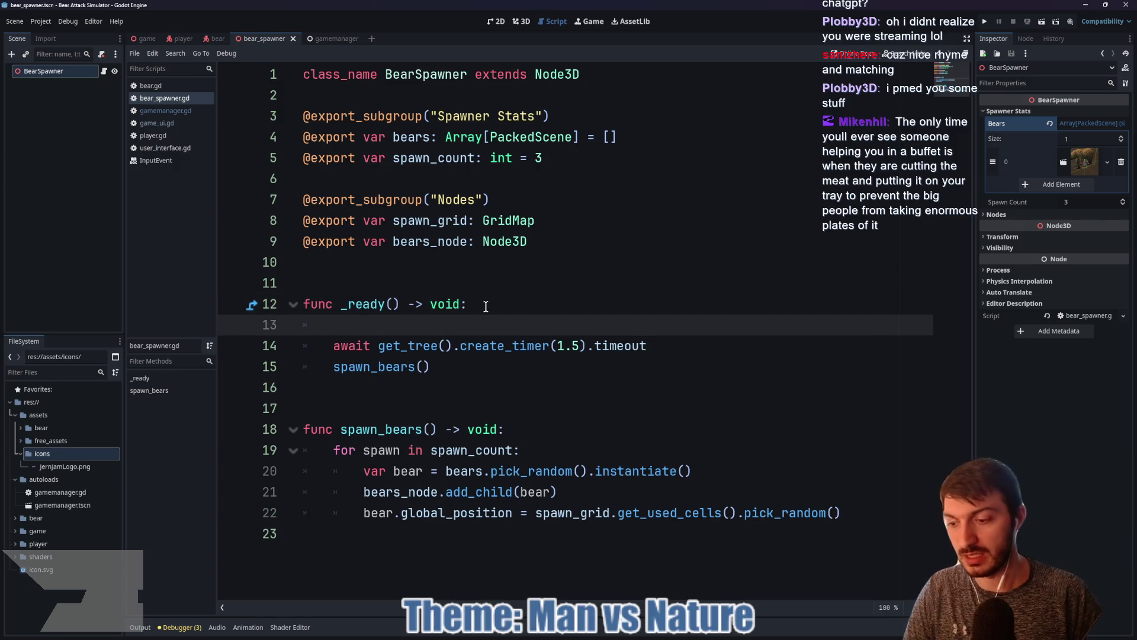
{"action": "type", "text": "GameManag"}
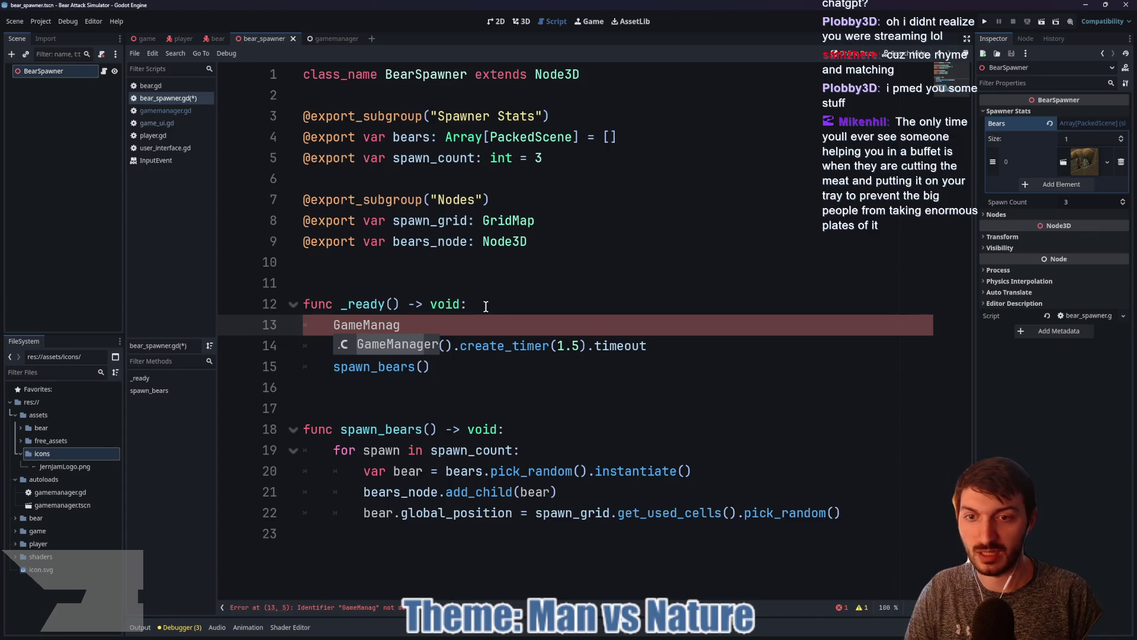
{"action": "key", "text": "Return"}
{"action": "type", "text": "."}
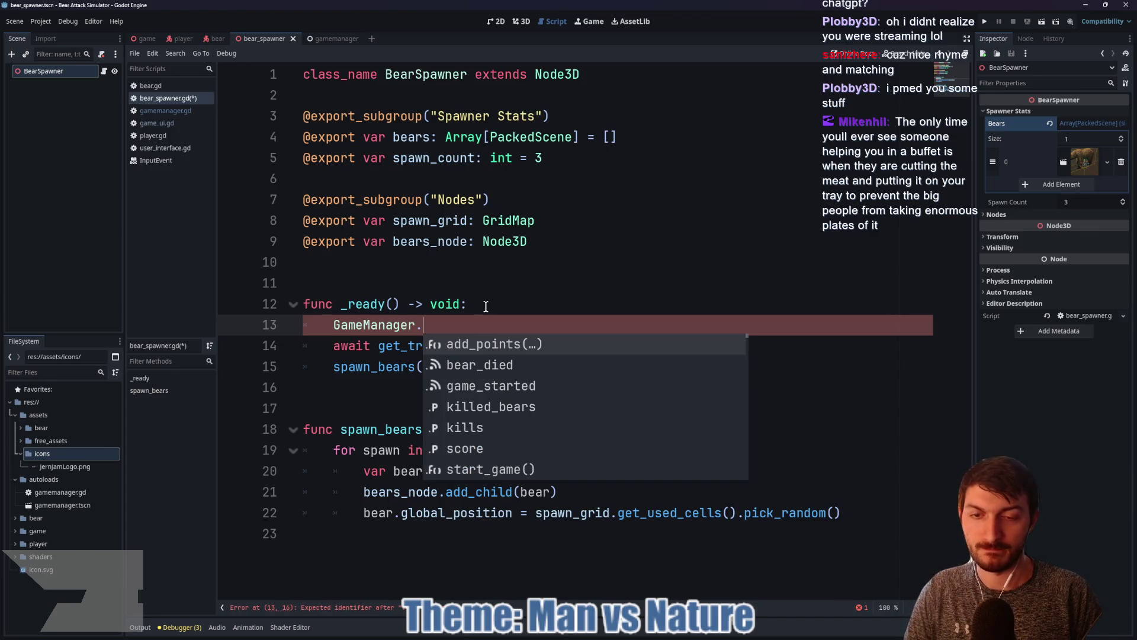
{"action": "key", "text": "Down"}
{"action": "key", "text": "Down"}
{"action": "key", "text": "Return"}
{"action": "type", "text": "."}
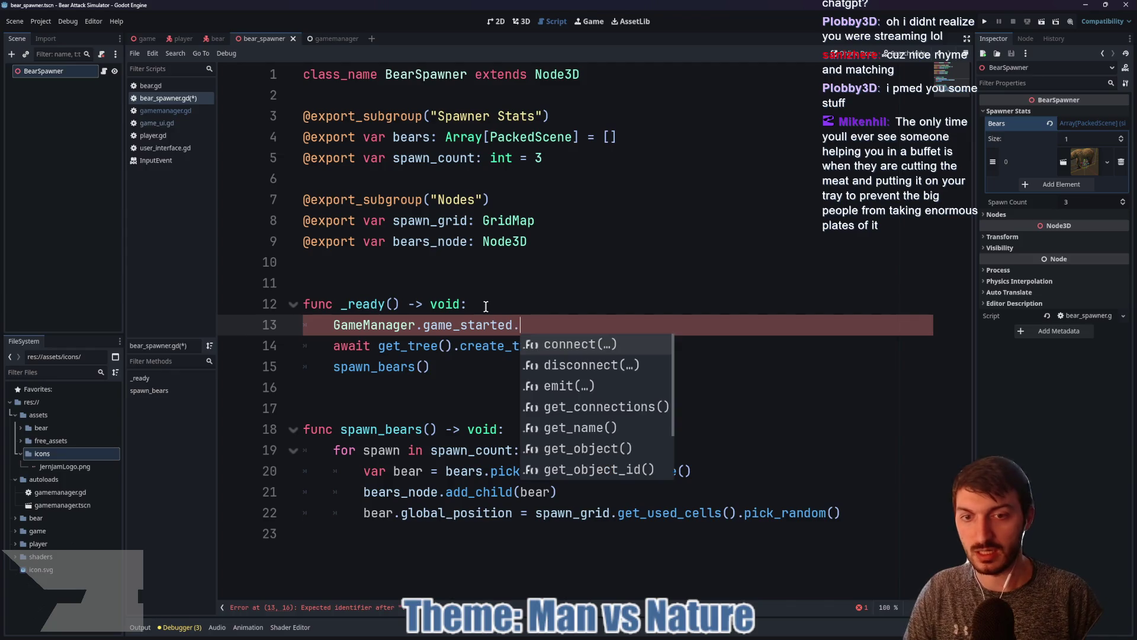
{"action": "key", "text": "Return"}
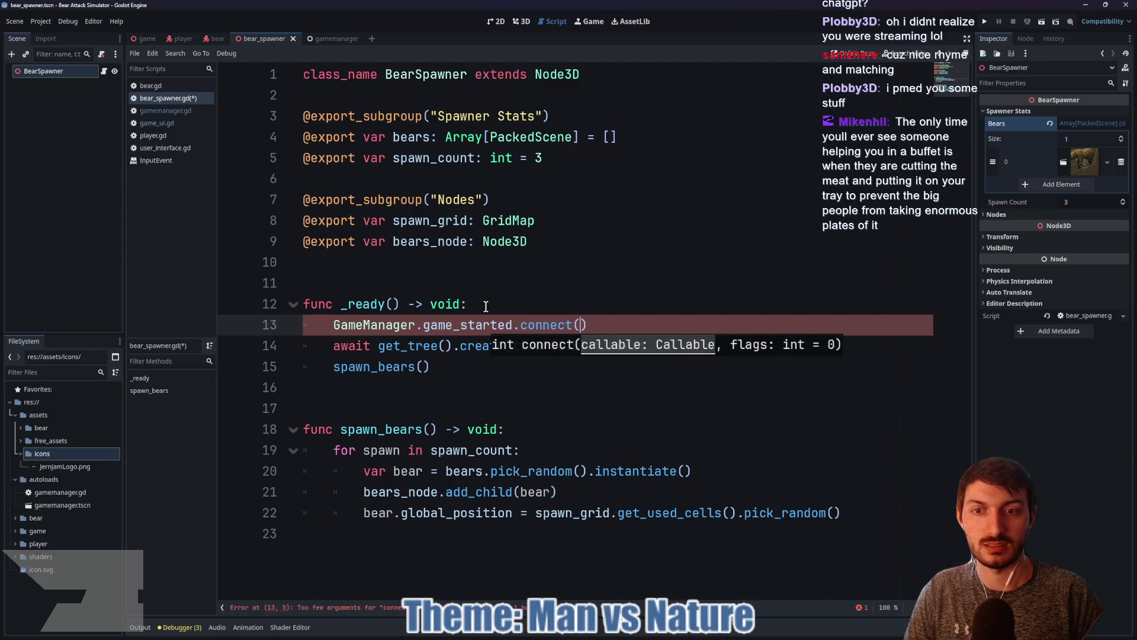
{"action": "type", "text": "func("}
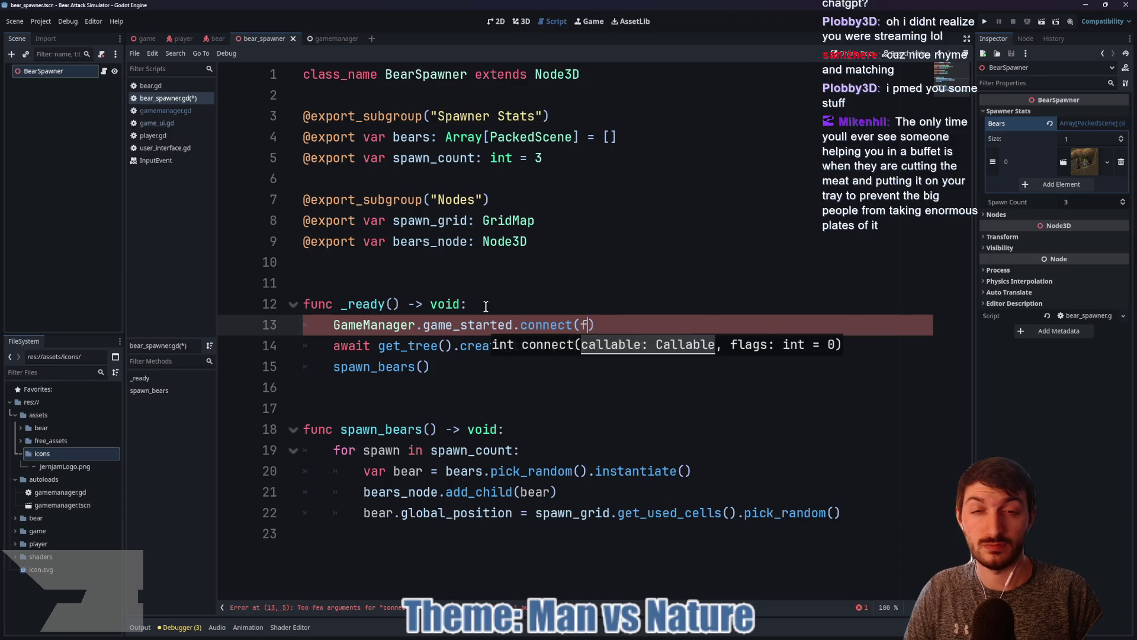
{"action": "type", "text": "):"}
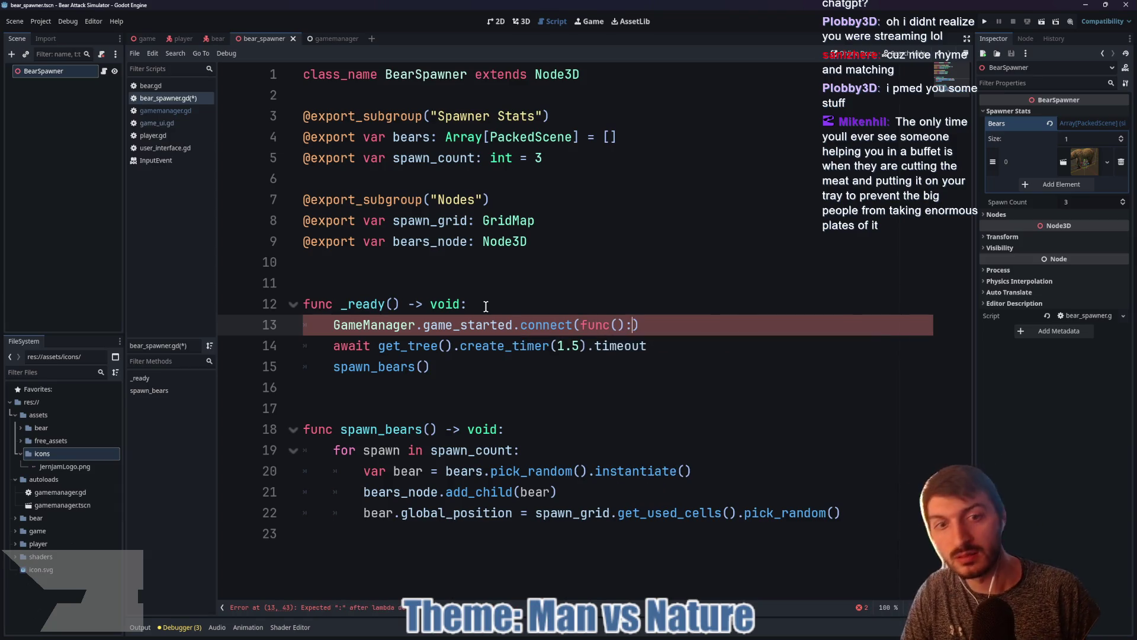
{"action": "key", "text": "Return"}
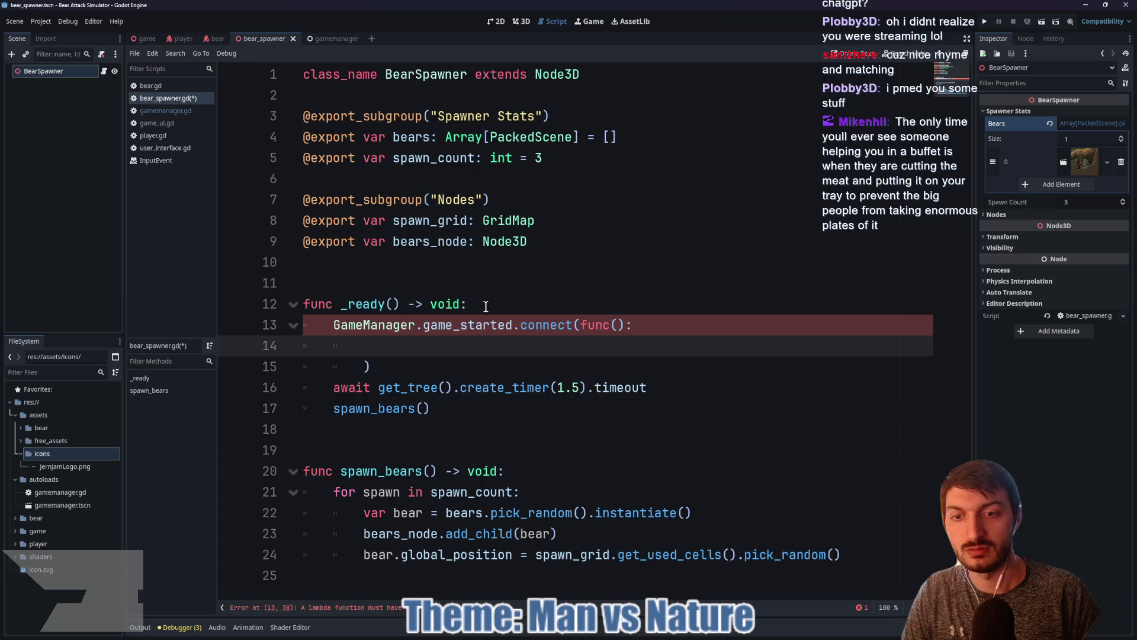
- Move the await and spawn_bears lines into the lambda body, fix indentation, and save
{"action": "mouse_move", "coordinate": [443, 409]}
{"action": "left_mouse_down"}
{"action": "mouse_move", "coordinate": [318, 399]}
{"action": "mouse_move", "coordinate": [312, 386]}
{"action": "left_mouse_up"}
{"action": "key", "text": "ctrl+x"}
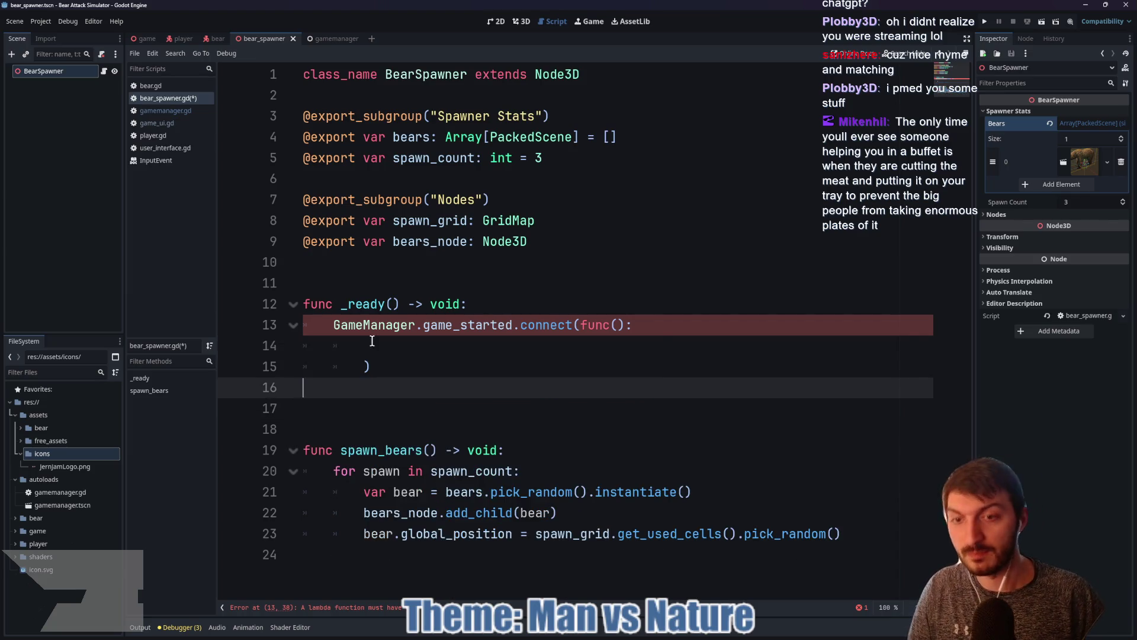
{"action": "key", "text": "Up"}
{"action": "key", "text": "Up"}
{"action": "key", "text": "ctrl+v"}
{"action": "key", "text": "Home"}
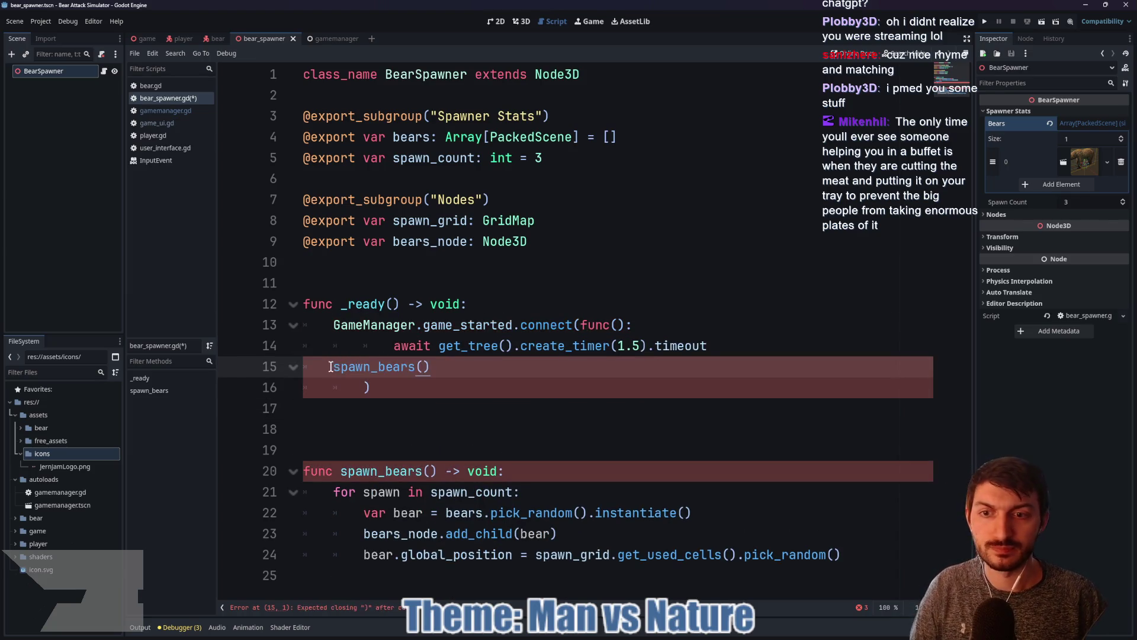
{"action": "key", "text": "Tab"}
{"action": "key", "text": "BackSpace"}
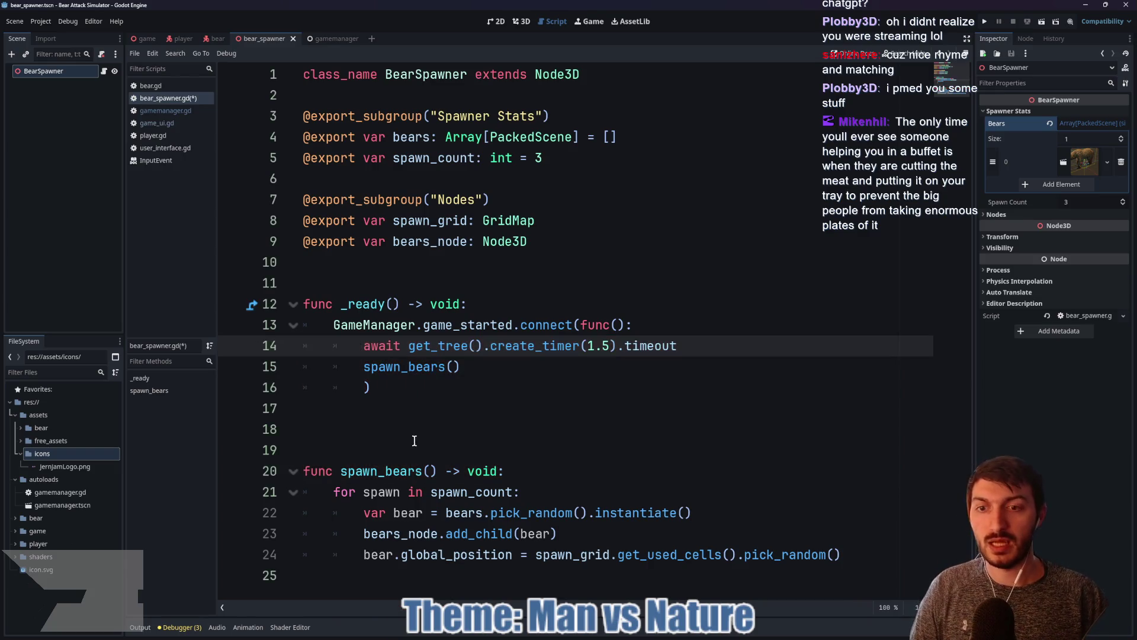
{"action": "left_click", "coordinate": [407, 439]}
{"action": "key", "text": "BackSpace"}
{"action": "key", "text": "ctrl+s"}
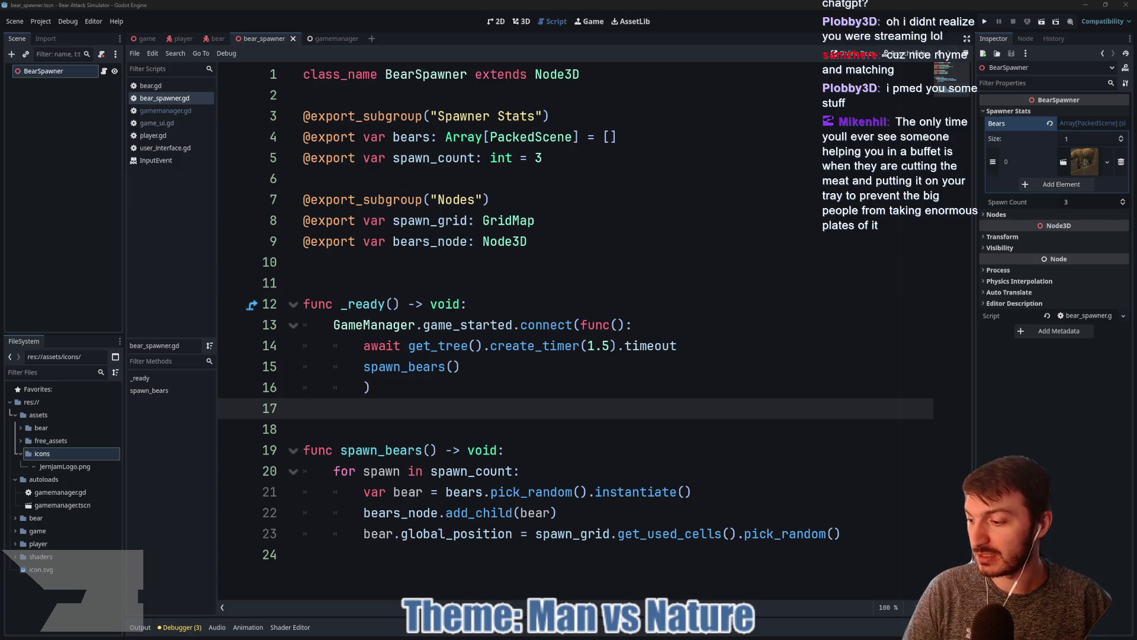
- Go back to the game scene to view its game_ui.gd script
{"action": "left_click", "coordinate": [487, 391]}
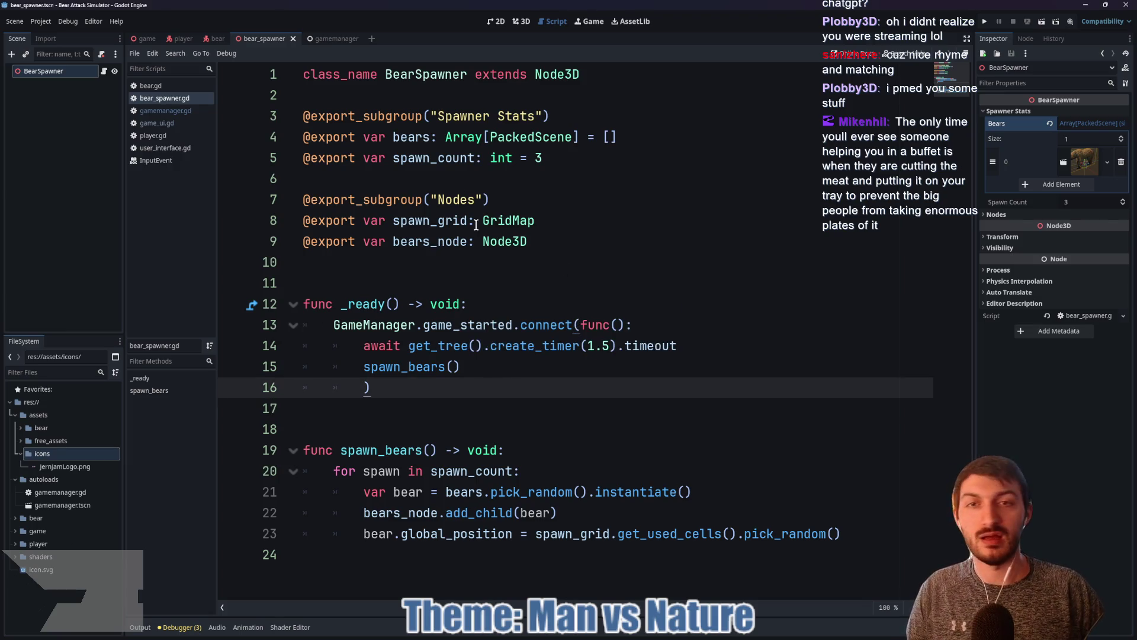
{"action": "left_click", "coordinate": [147, 40]}
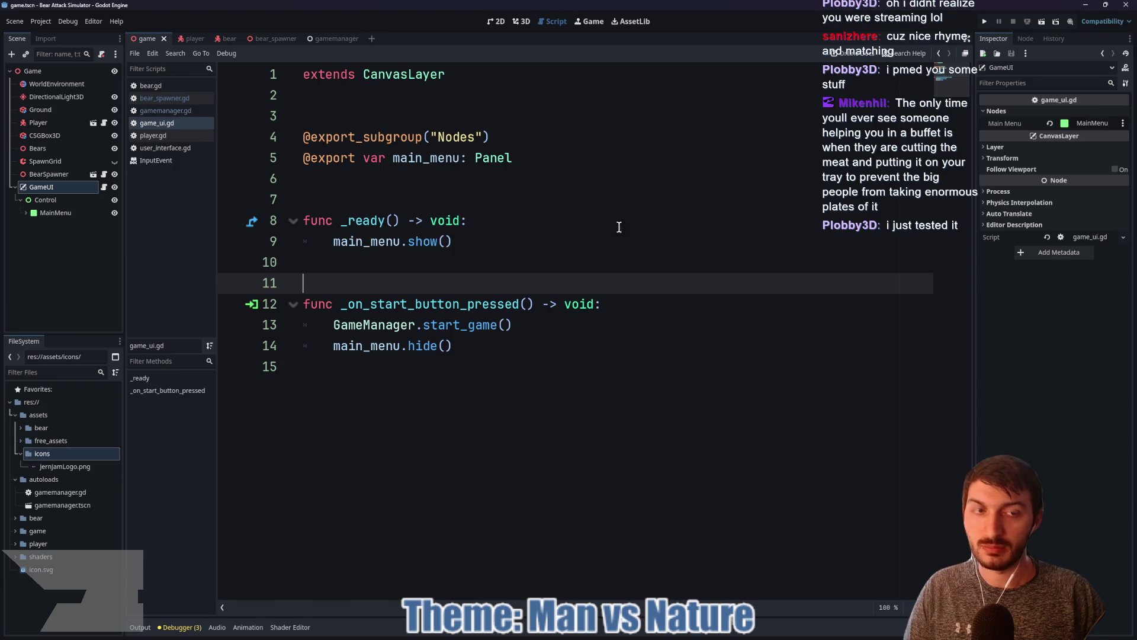
- Run the game with F5 to see the Bear Attack Simulator menu, then stop it with F8
{"action": "key", "text": "F5"}
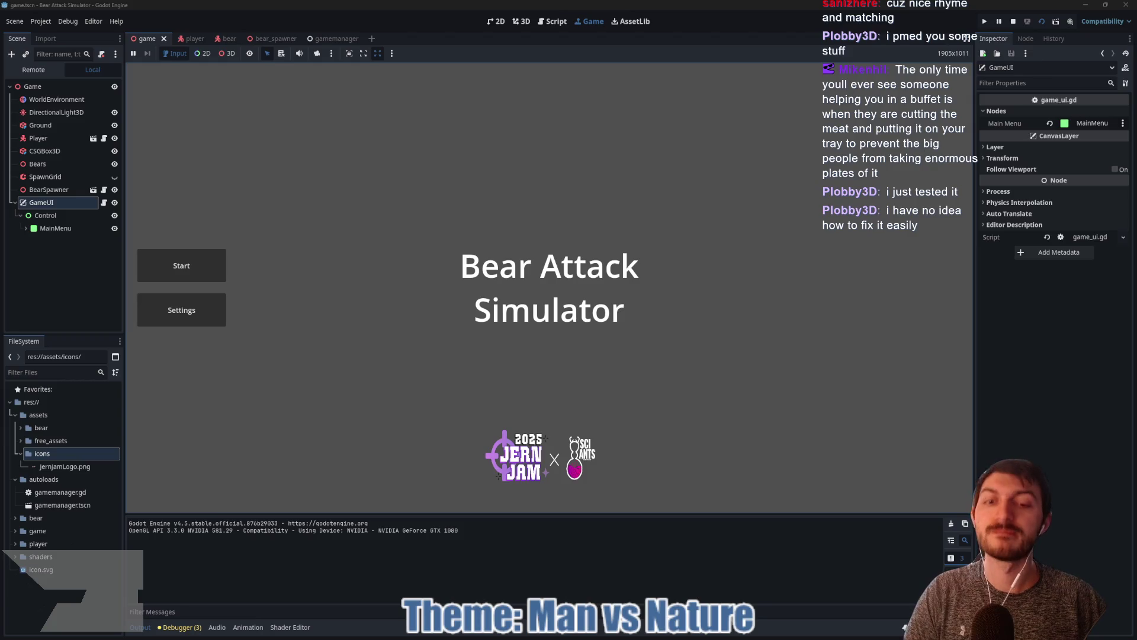
{"action": "key", "text": "F8"}
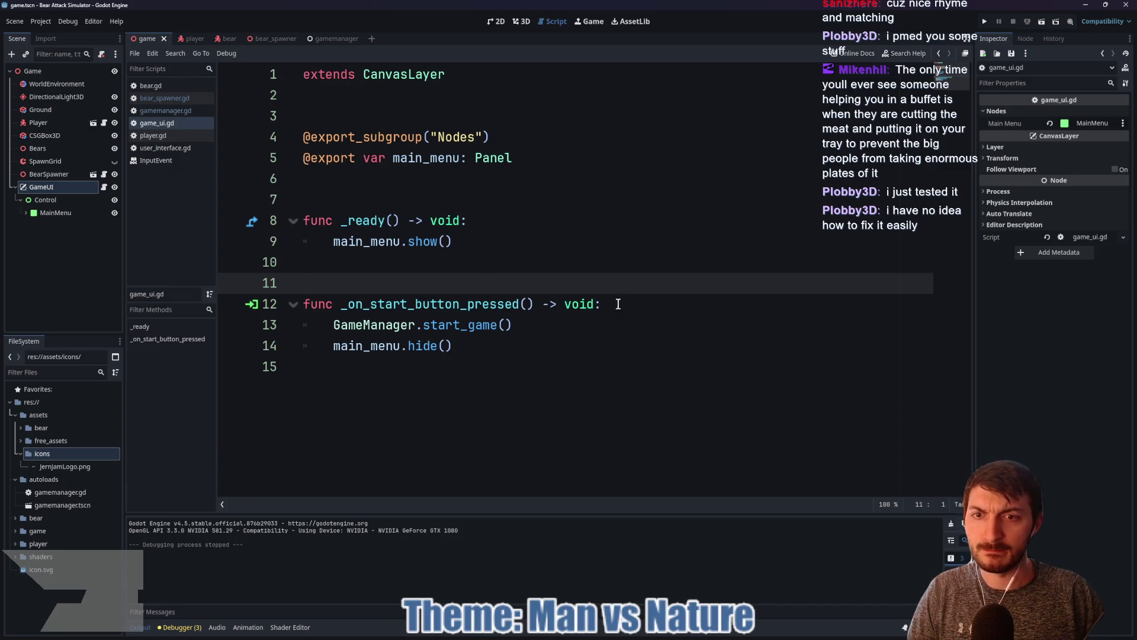
- Add a new line in game_ui.gd's _ready, autocompleting Input.MOUSE_MODE_VISIBLE
{"action": "left_click", "coordinate": [486, 221]}
{"action": "key", "text": "Return"}
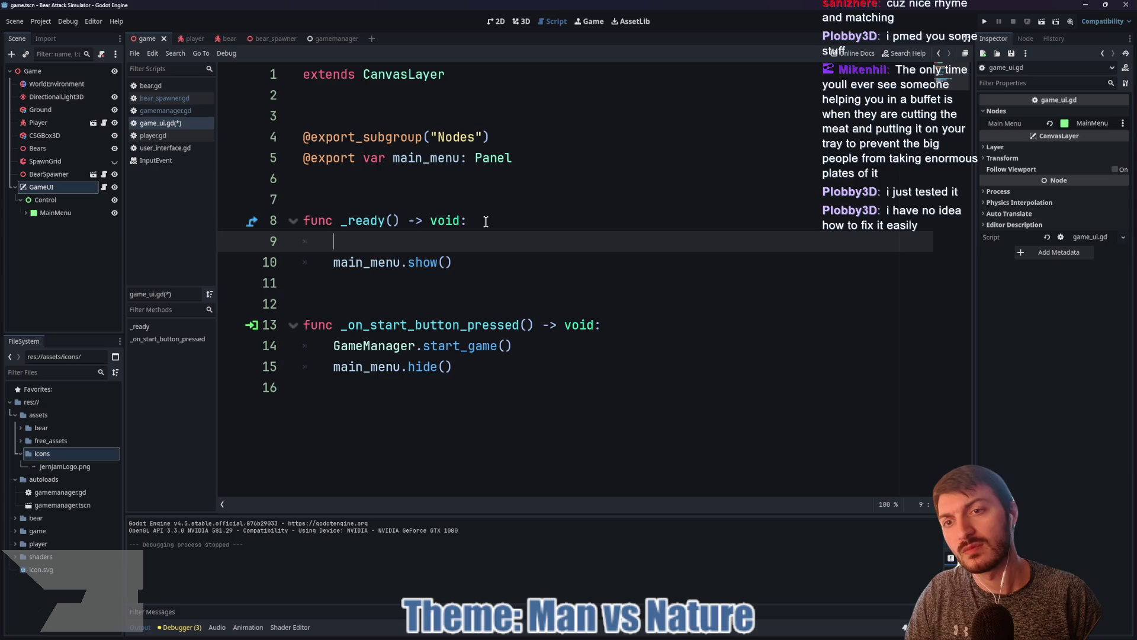
{"action": "type", "text": "mou"}
{"action": "key", "text": "BackSpace"}
{"action": "key", "text": "BackSpace"}
{"action": "key", "text": "BackSpace"}
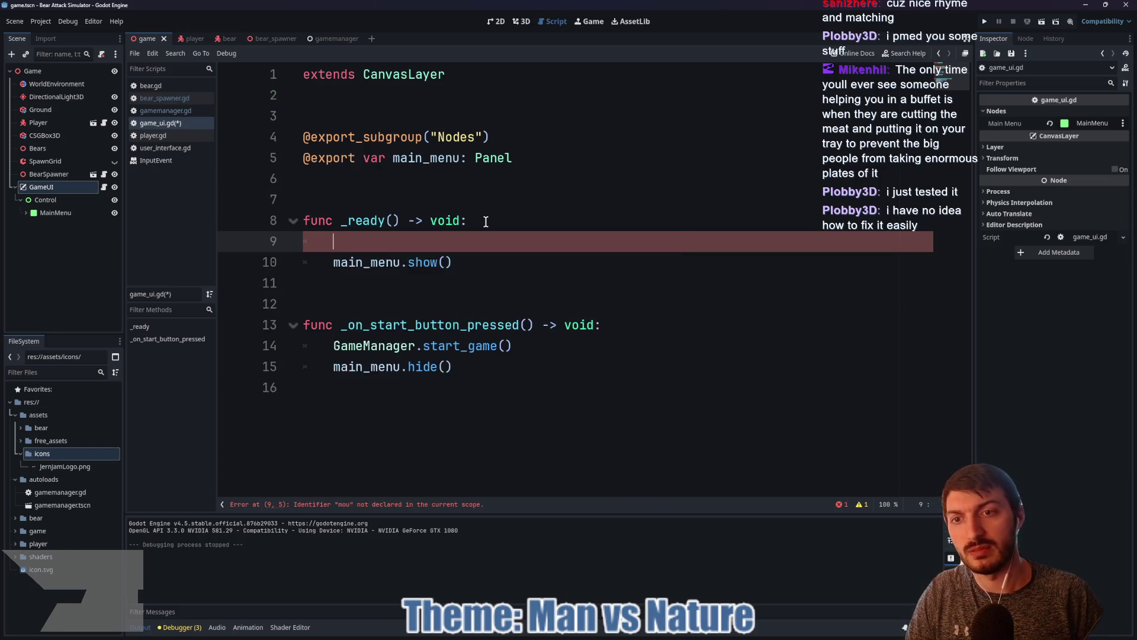
{"action": "type", "text": "Input.MOU"}
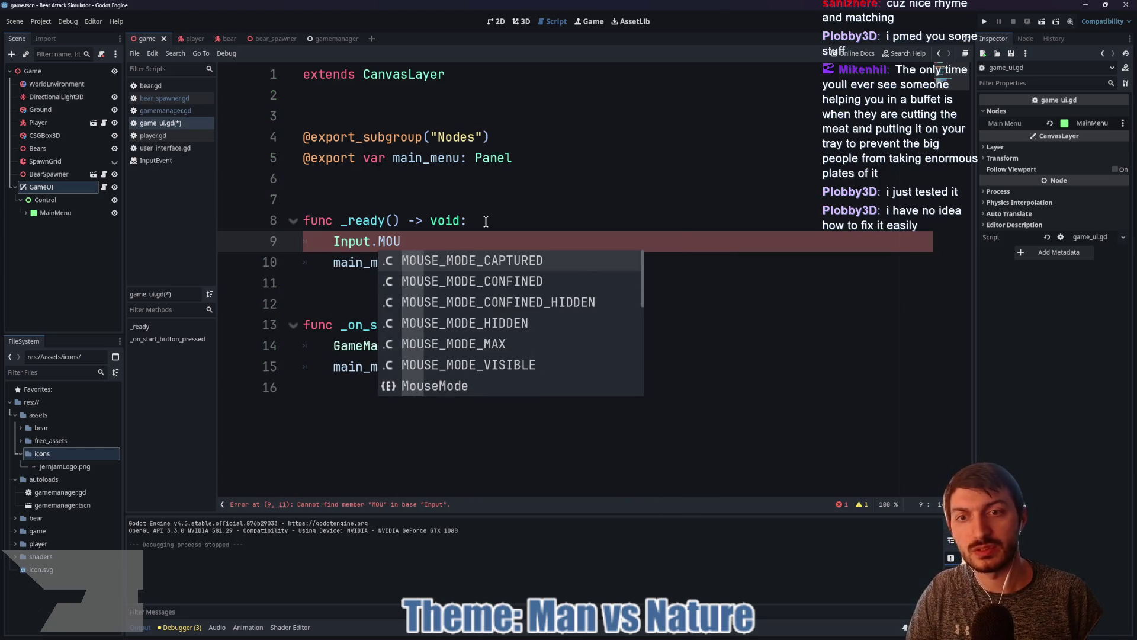
{"action": "key", "text": "Down"}
{"action": "key", "text": "Down"}
{"action": "key", "text": "Down"}
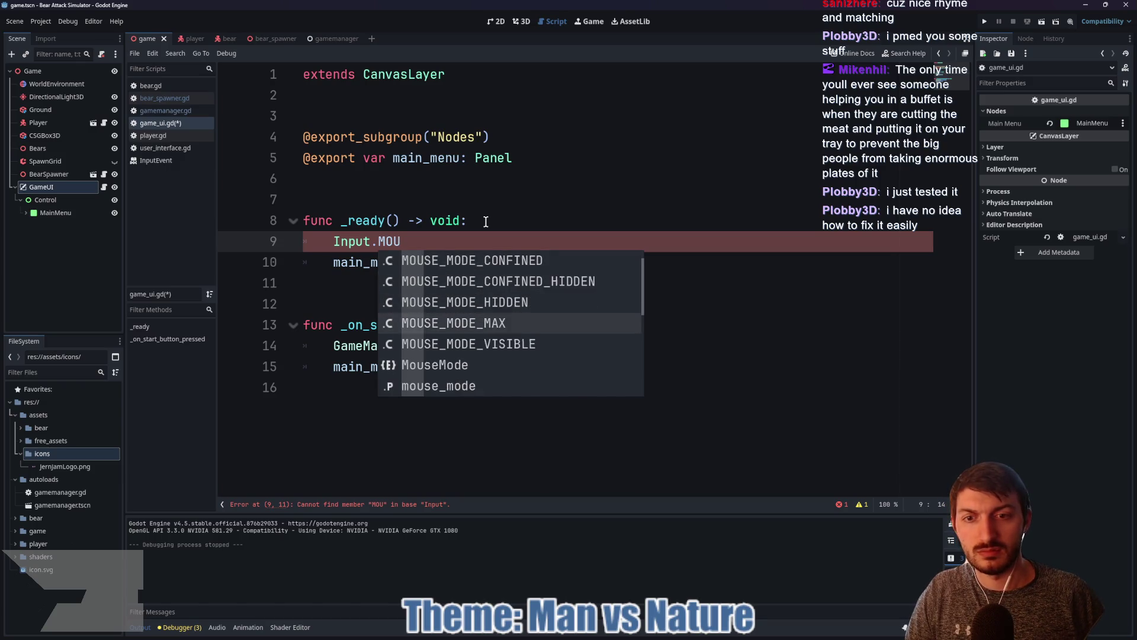
{"action": "key", "text": "Return"}
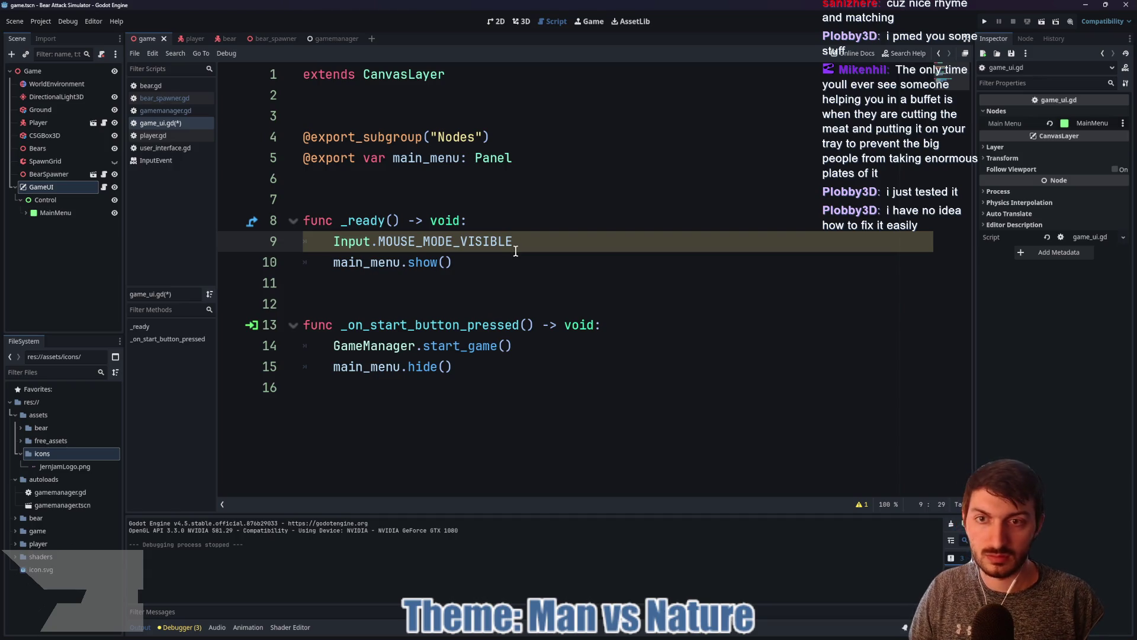
- Rewrite it as an unfinished Input.MouseMode = MOUSE_MODE line, then open player.gd
{"action": "key", "text": "BackSpace"}
{"action": "key", "text": "BackSpace"}
{"action": "key", "text": "BackSpace"}
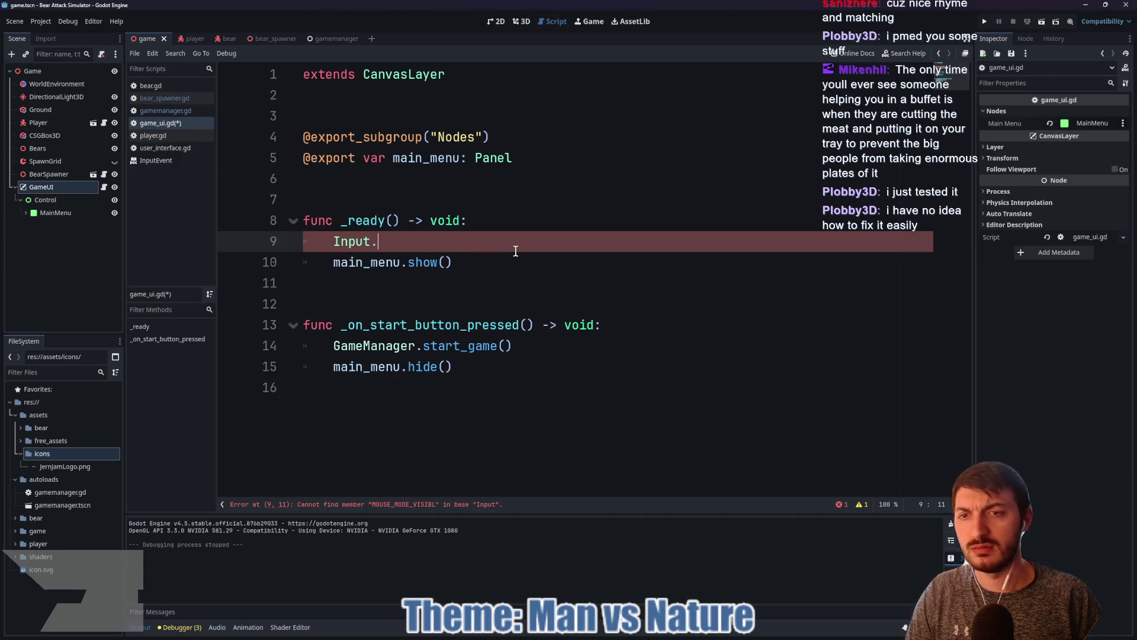
{"action": "type", "text": "MOU"}
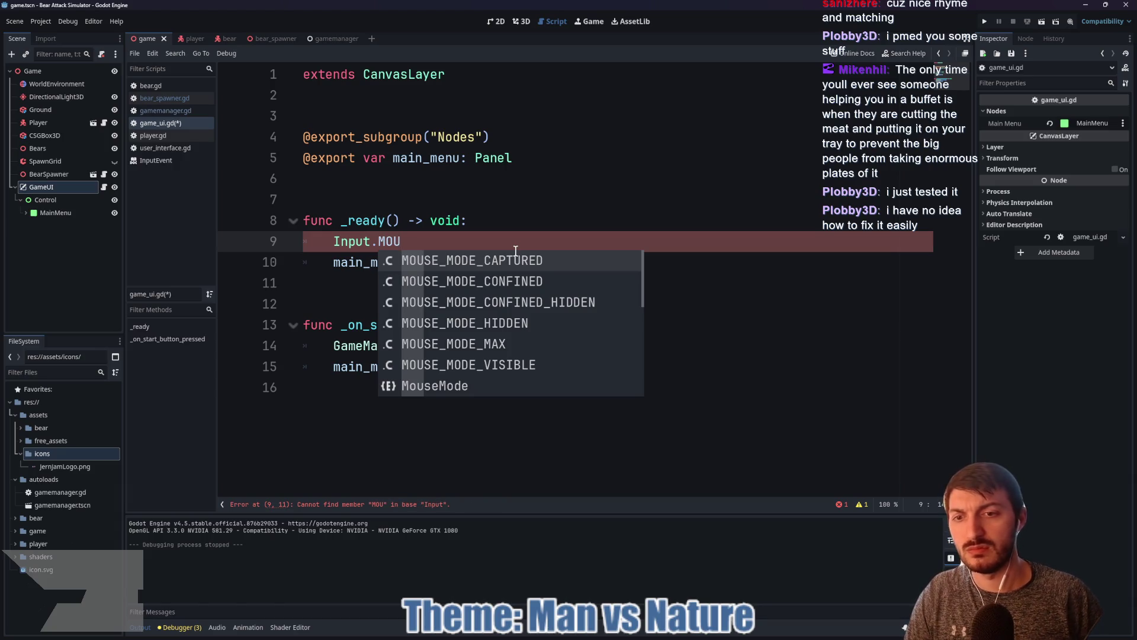
{"action": "key", "text": "Down"}
{"action": "key", "text": "Down"}
{"action": "key", "text": "Down"}
{"action": "key", "text": "Return"}
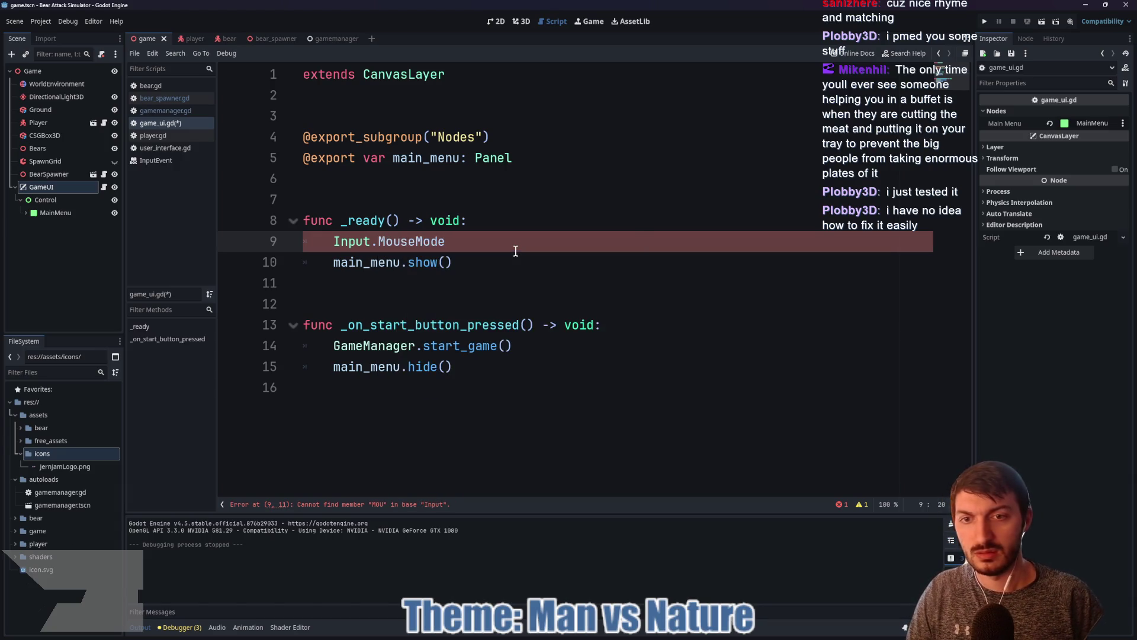
{"action": "type", "text": "= MOUSE"}
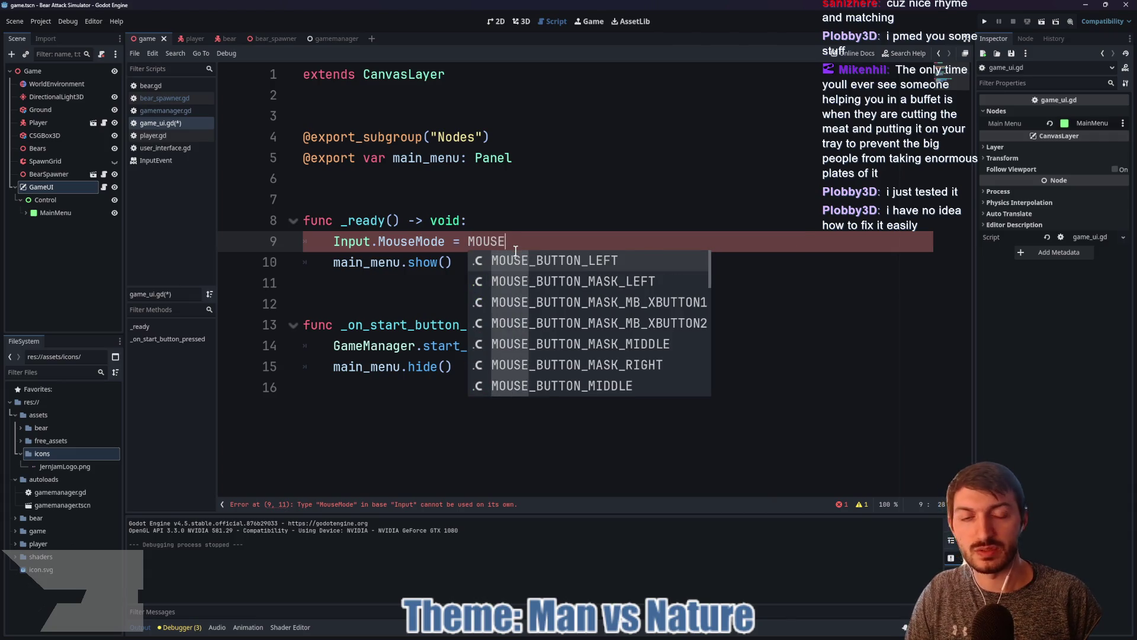
{"action": "type", "text": "_MODE"}
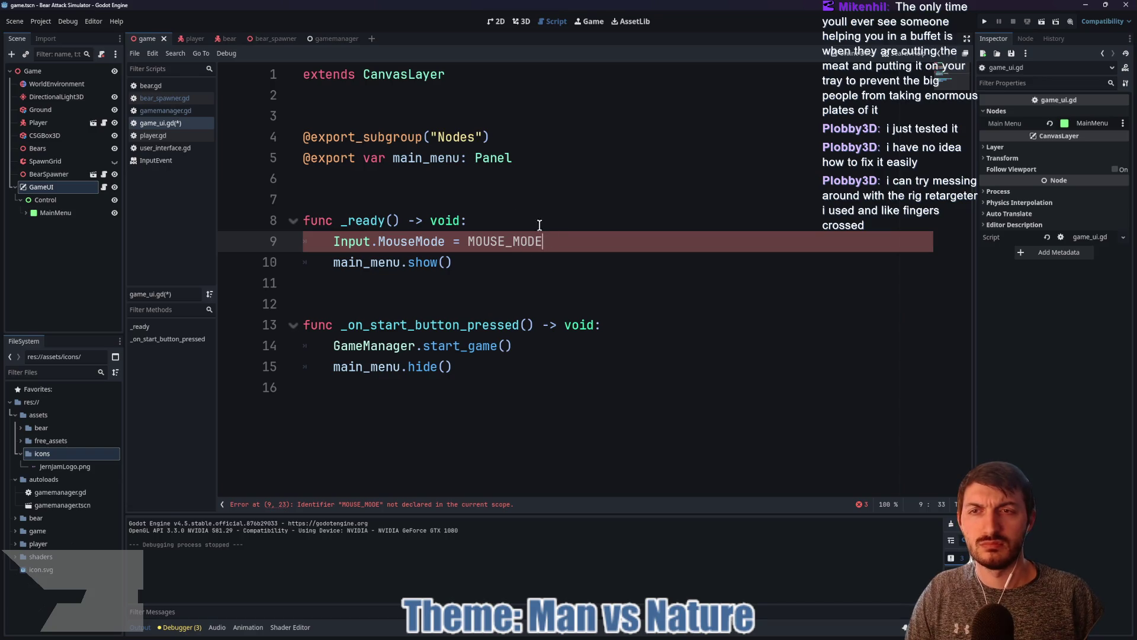
{"action": "left_click", "coordinate": [185, 38]}
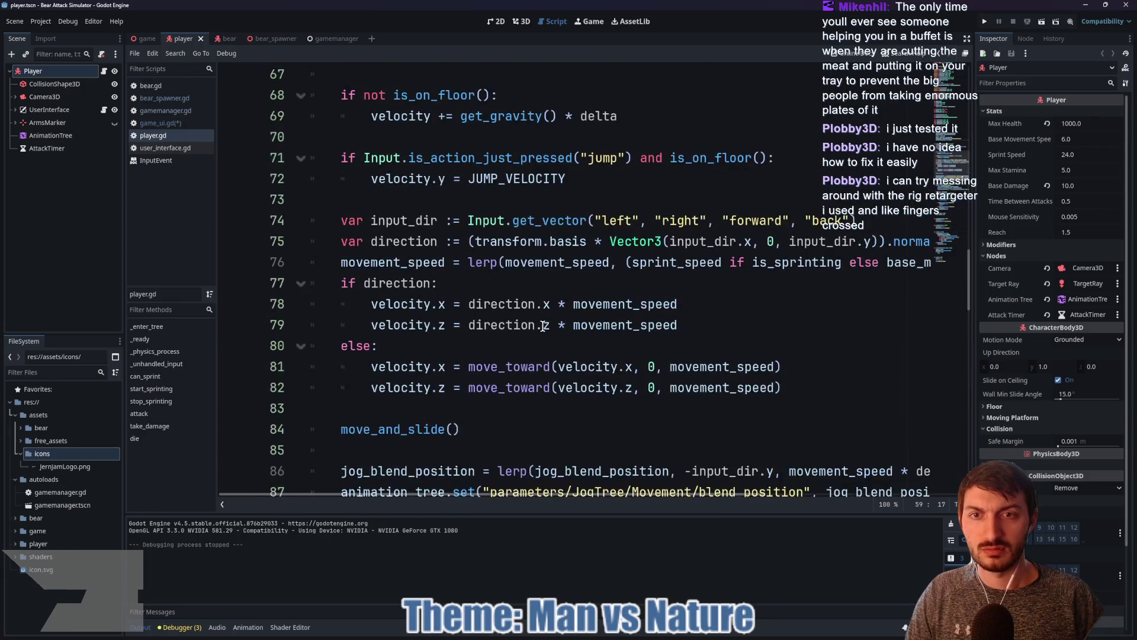
- In player.gd's _ready, select and copy the Input.mouse_mode = Input.MOUSE_MODE_CAPTURED line
{"action": "left_click", "coordinate": [471, 313]}
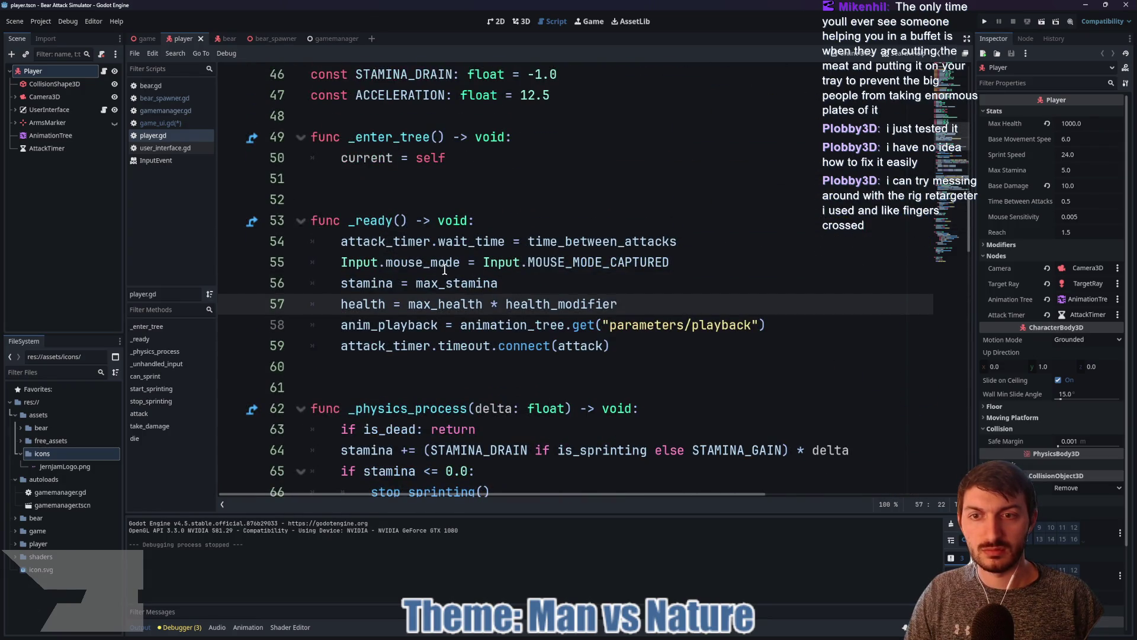
{"action": "left_click_drag", "start_coordinate": [692, 266], "coordinate": [338, 259]}
{"action": "key", "text": "ctrl+c"}
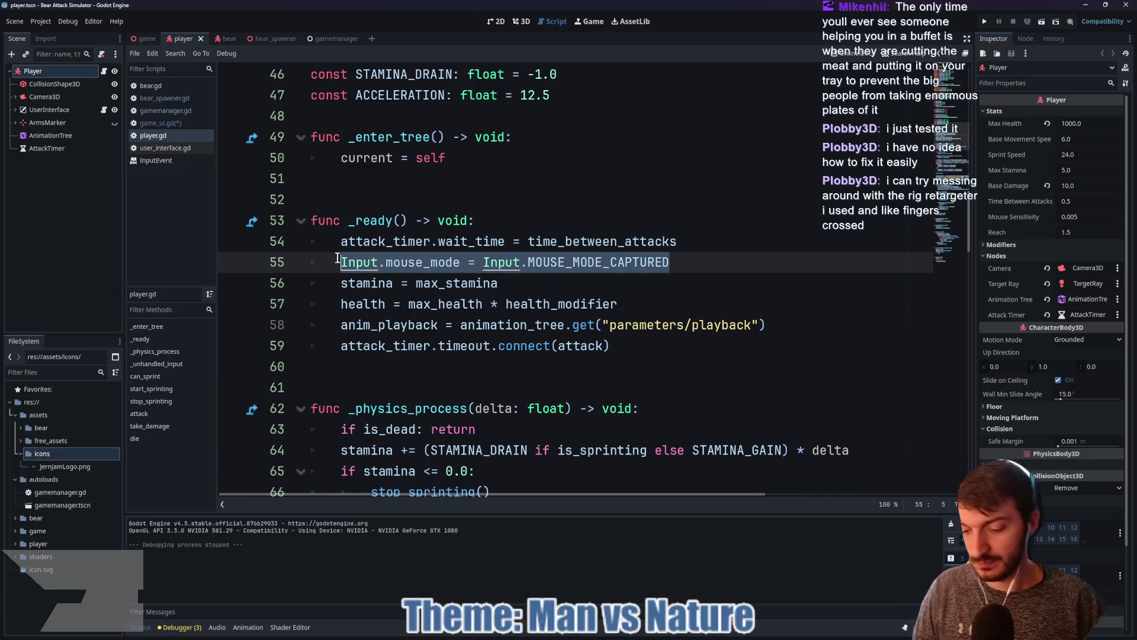
{"action": "key", "text": "Left"}
- Comment out player.gd's capture line, paste it over game_ui.gd's broken line 9, and save
{"action": "type", "text": "#"}
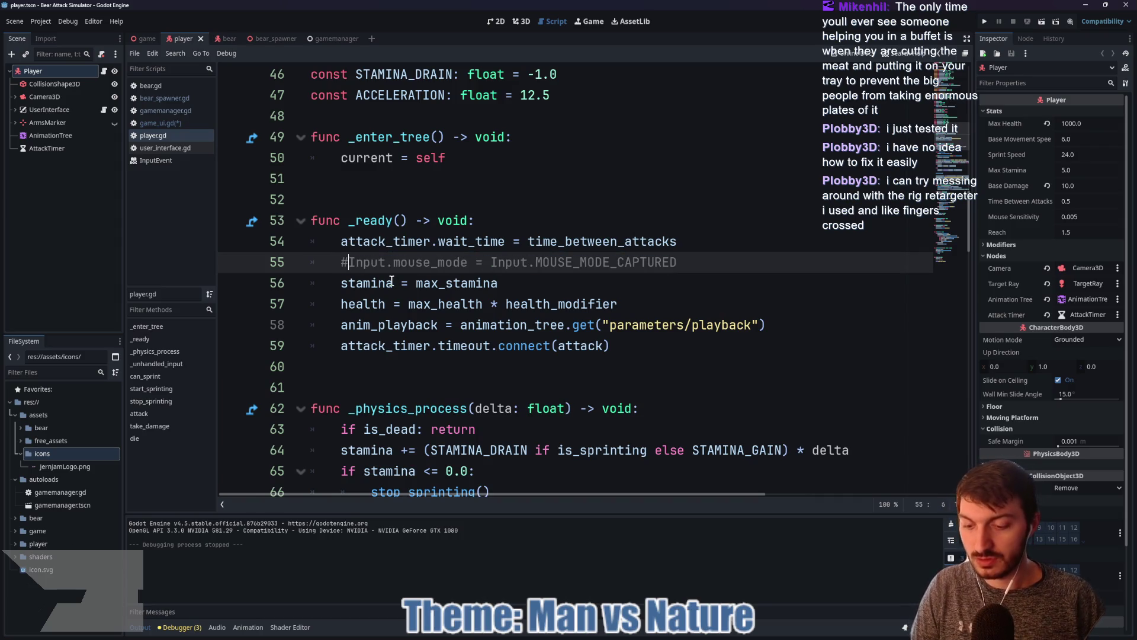
{"action": "left_click", "coordinate": [145, 39]}
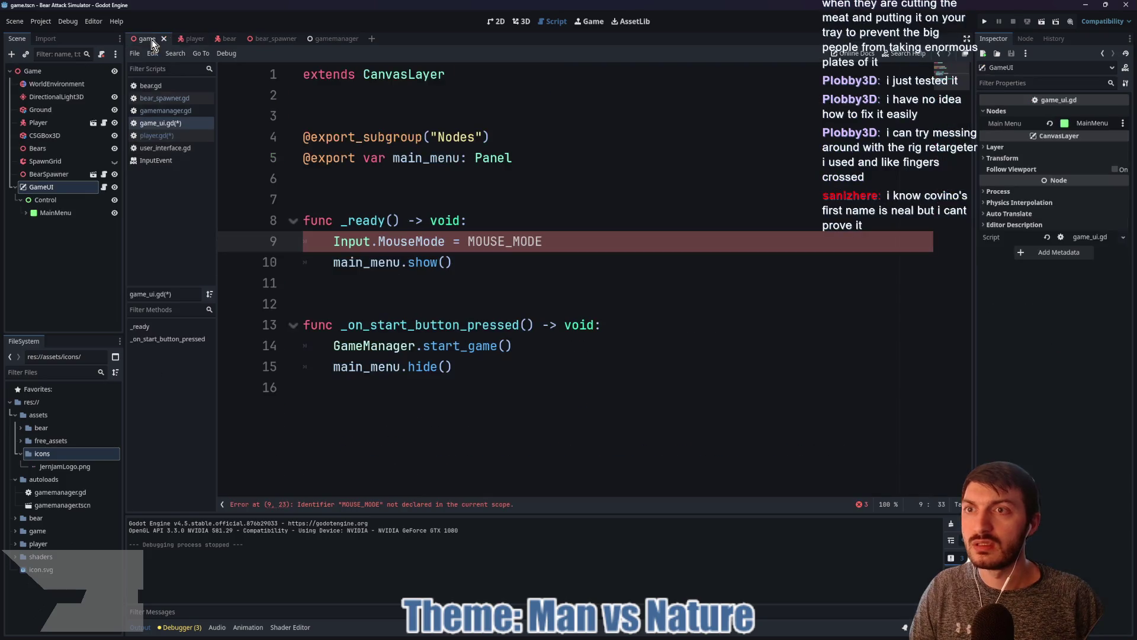
{"action": "left_click_drag", "start_coordinate": [562, 243], "coordinate": [329, 243]}
{"action": "key", "text": "ctrl+v"}
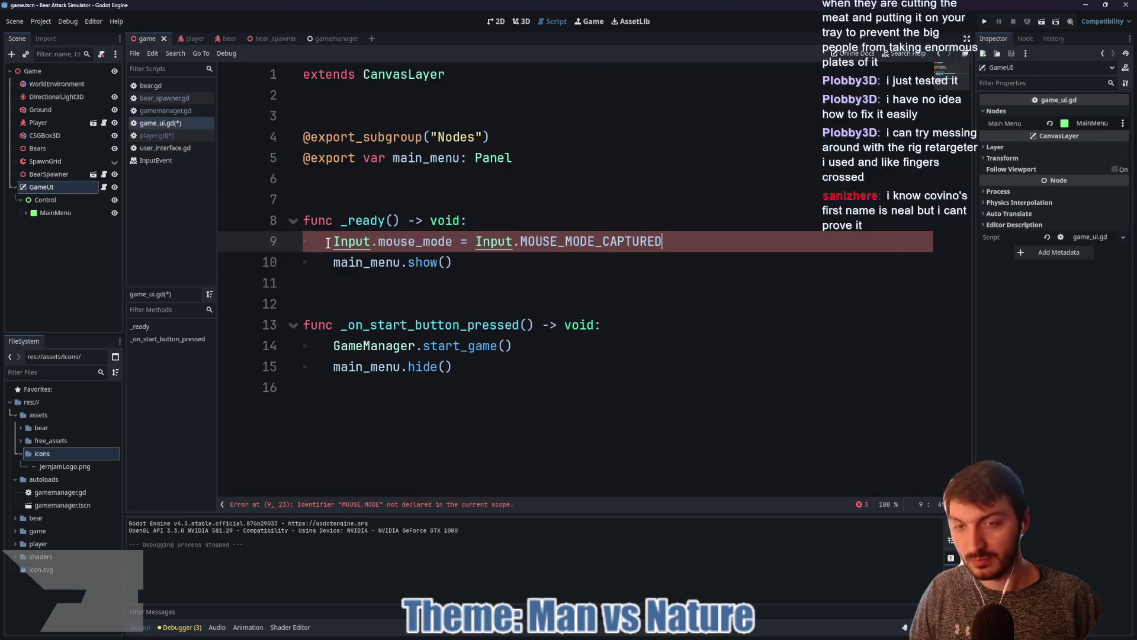
{"action": "key", "text": "ctrl+s"}
{"action": "left_click", "coordinate": [610, 278]}
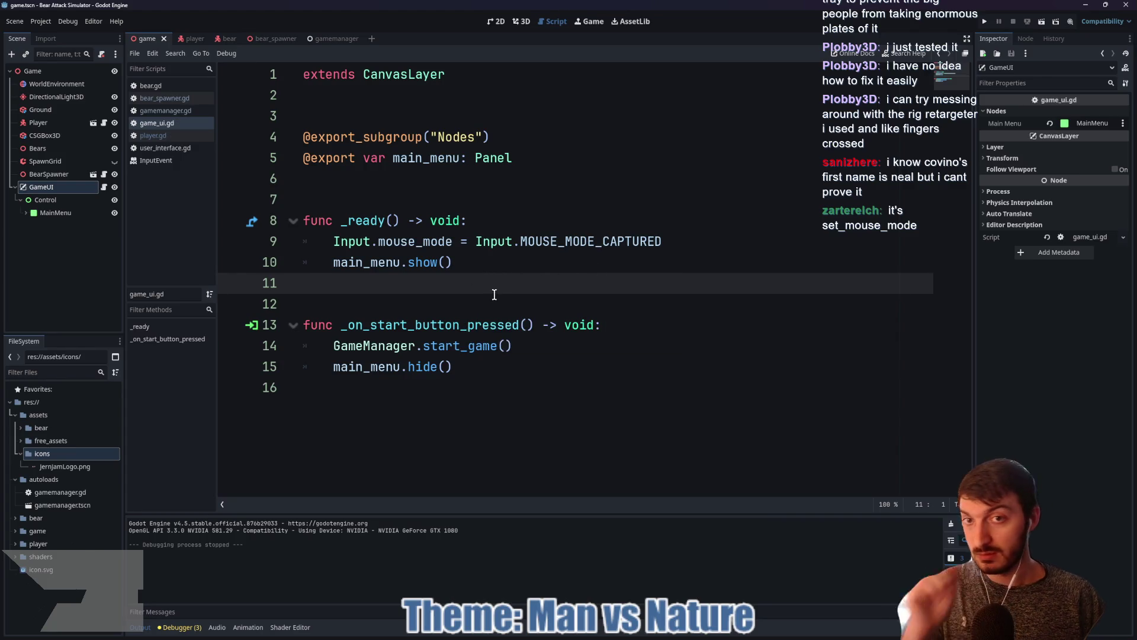
- Add the MOUSE_MODE_CAPTURED mouse_mode line to the end of the start-button handler
{"action": "left_click", "coordinate": [525, 363]}
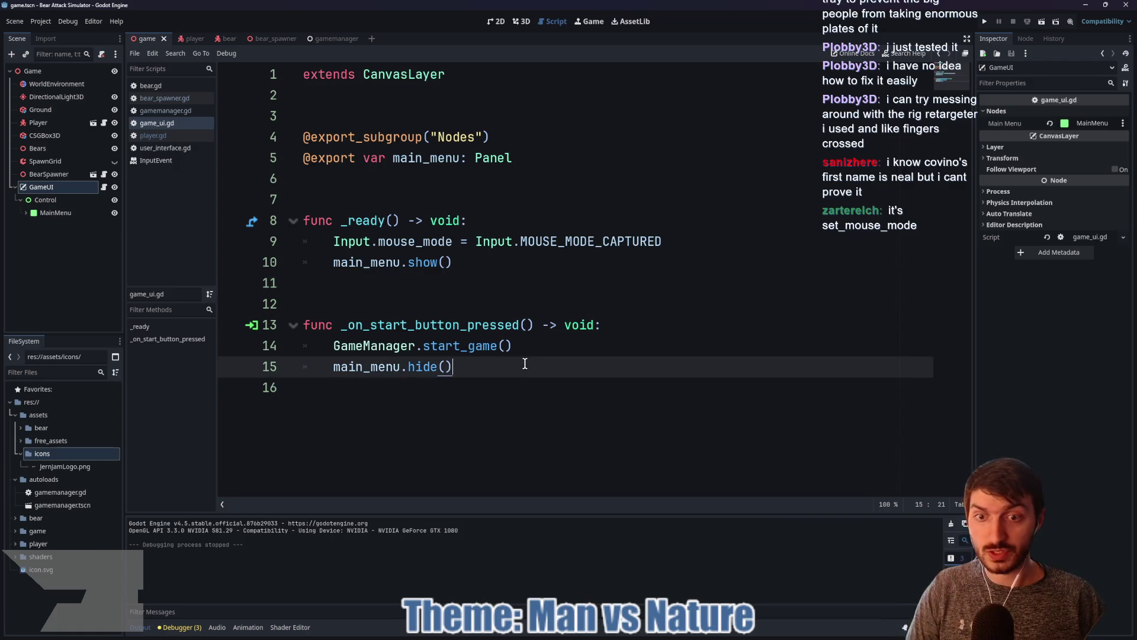
{"action": "key", "text": "Return"}
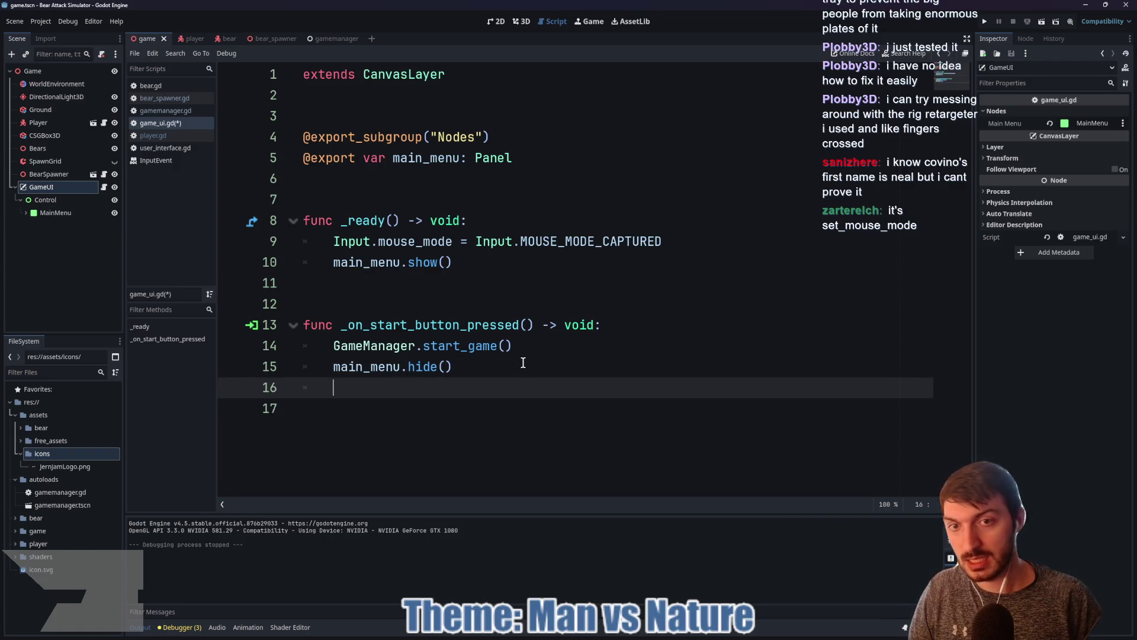
{"action": "key", "text": "ctrl+v"}
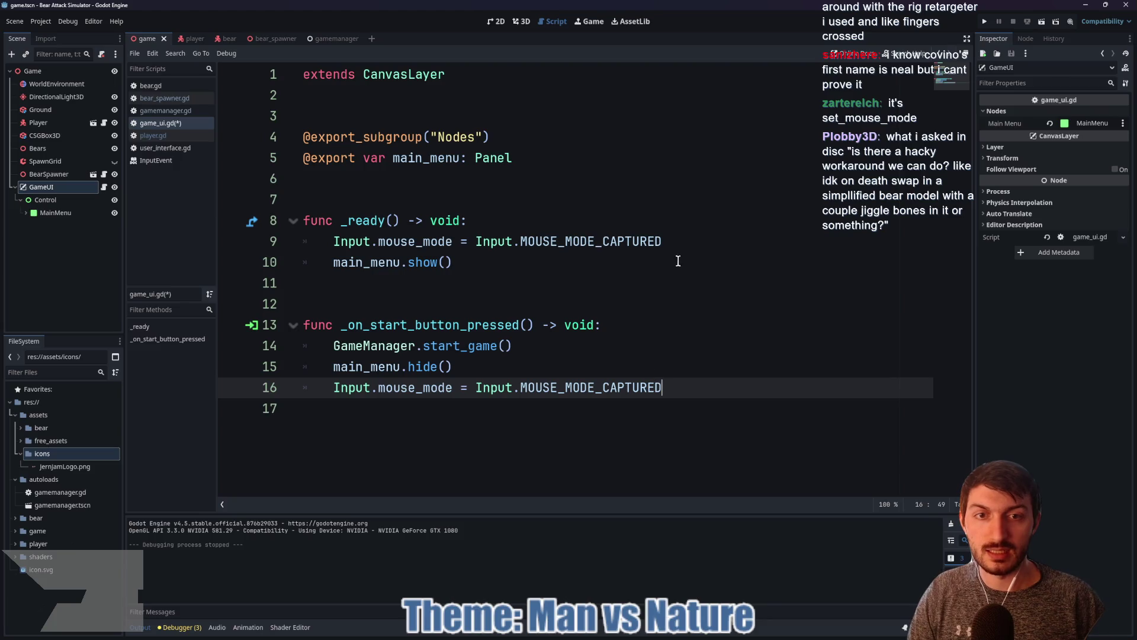
- Change line 9 in _ready to MOUSE_MODE_VISIBLE, save game_ui.gd, and run the project
{"action": "left_click_drag", "start_coordinate": [662, 241], "coordinate": [522, 241]}
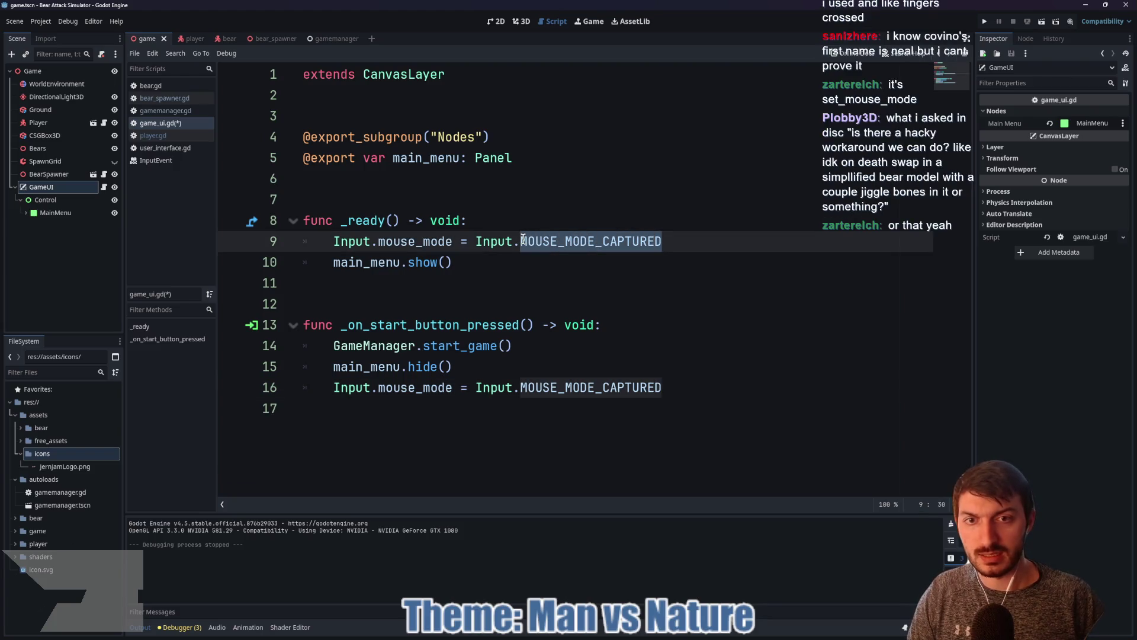
{"action": "type", "text": "MOUSE"}
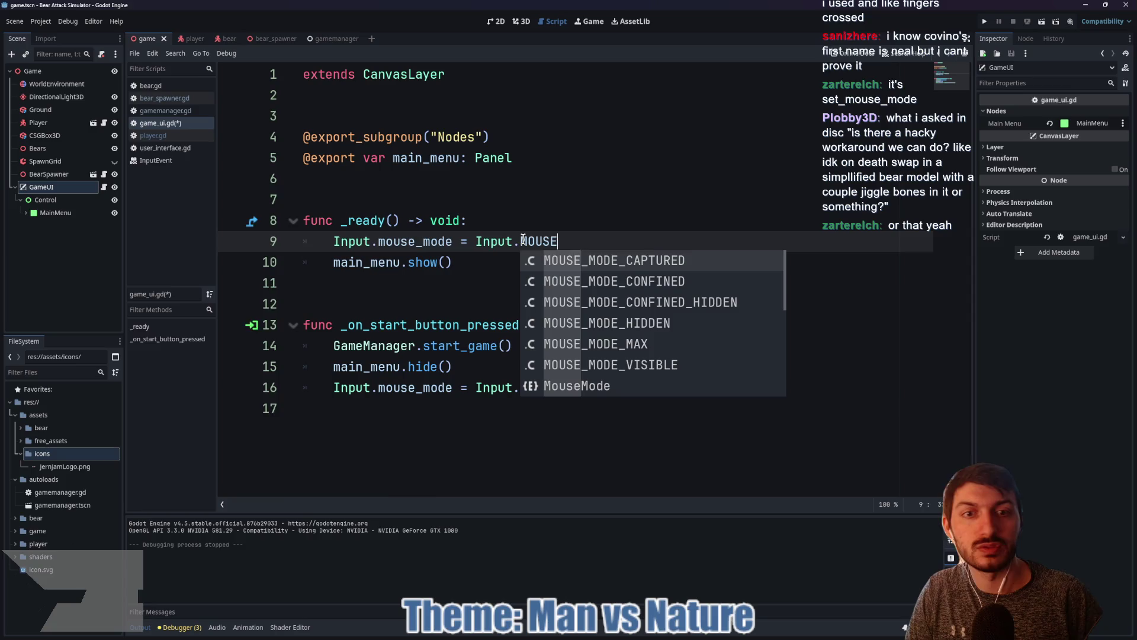
{"action": "key", "text": "Down"}
{"action": "key", "text": "Down"}
{"action": "key", "text": "Down"}
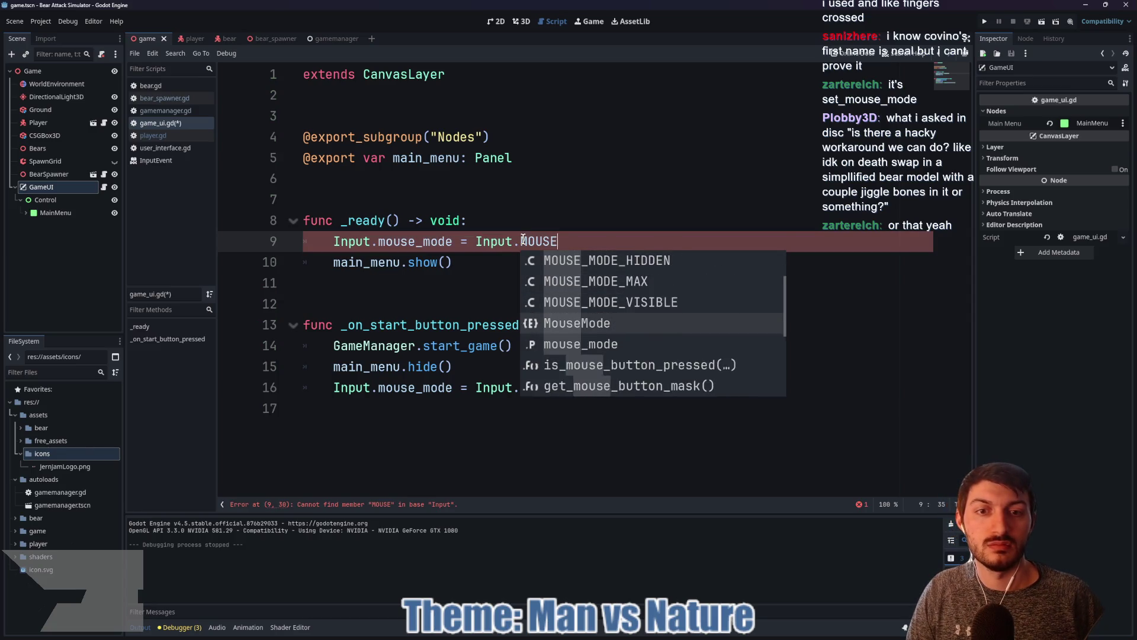
{"action": "key", "text": "Up"}
{"action": "key", "text": "Return"}
{"action": "left_click", "coordinate": [616, 278]}
{"action": "key", "text": "ctrl+s"}
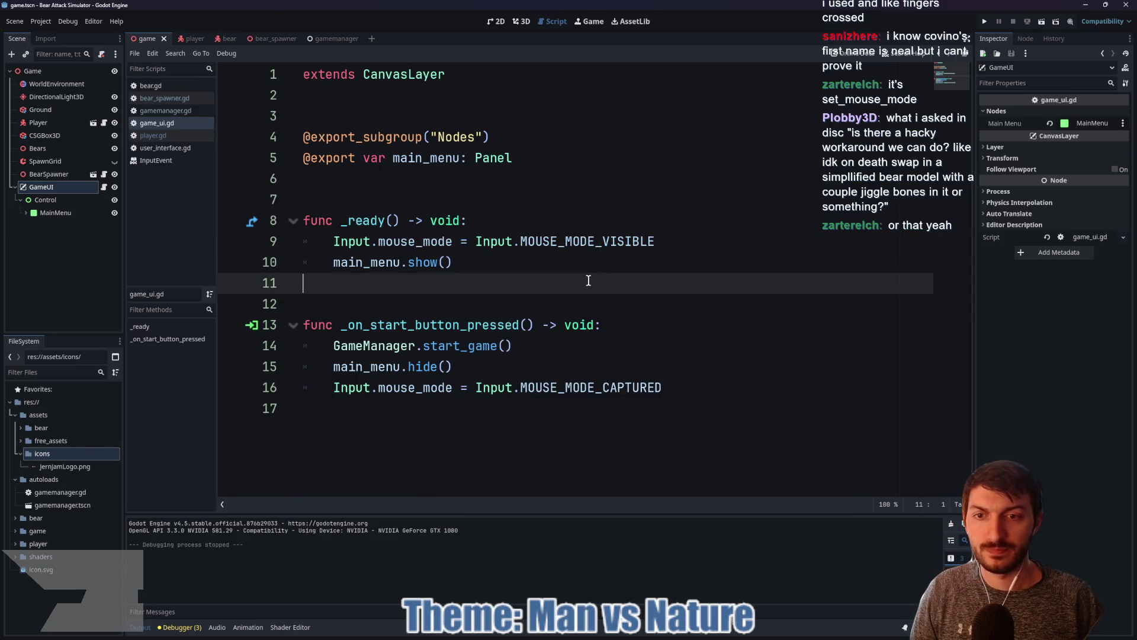
{"action": "left_click", "coordinate": [984, 22]}
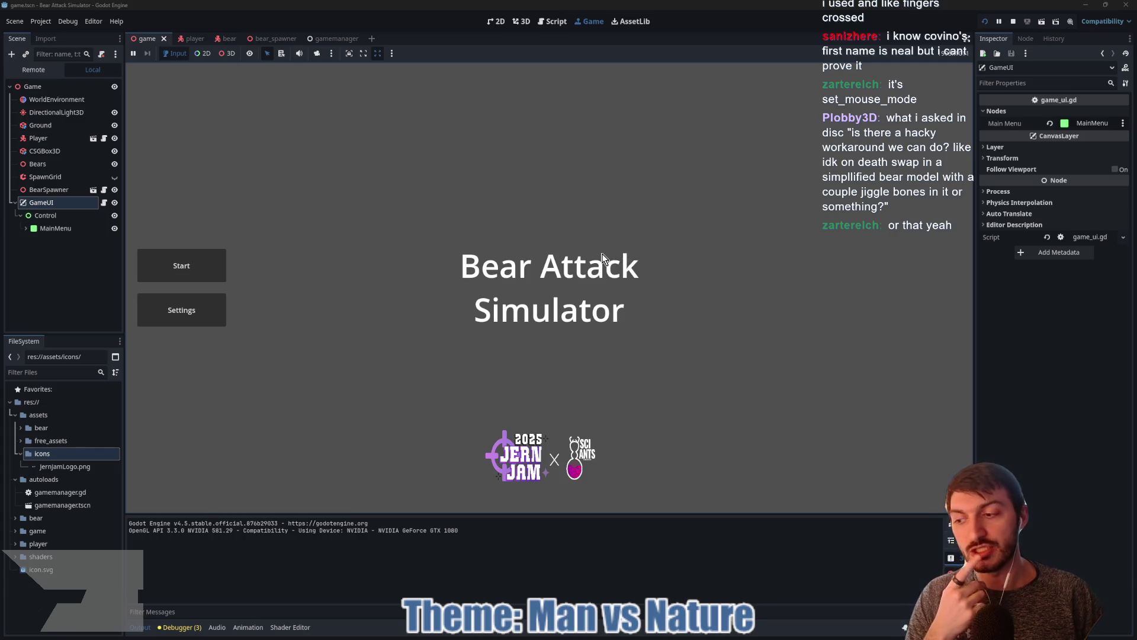
- Start from the main menu, punch the approaching bears repeatedly, then stop the run with F8
{"action": "left_click", "coordinate": [191, 261]}
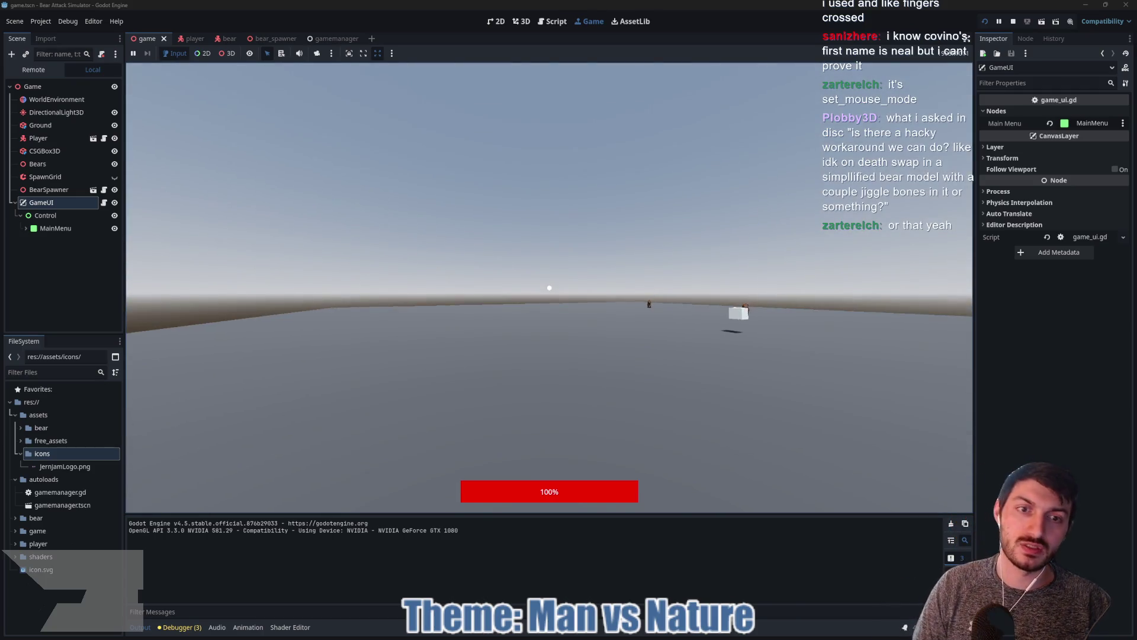
{"action": "left_click", "coordinate": [550, 287]}
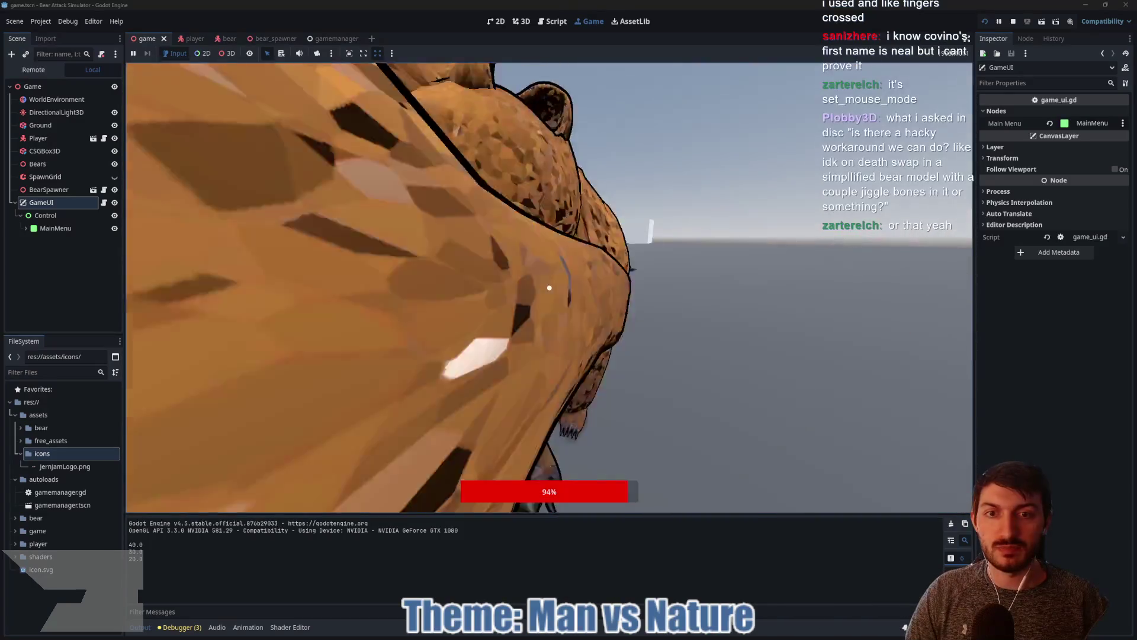
{"action": "left_click", "coordinate": [549, 288]}
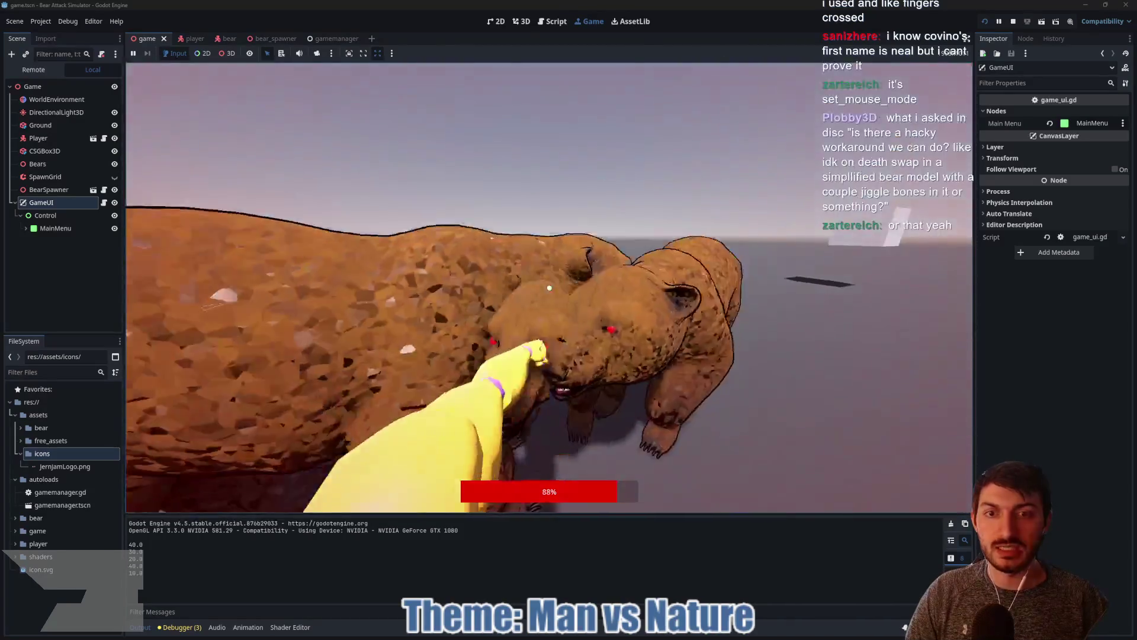
{"action": "left_click", "coordinate": [549, 288]}
{"action": "left_click", "coordinate": [550, 288]}
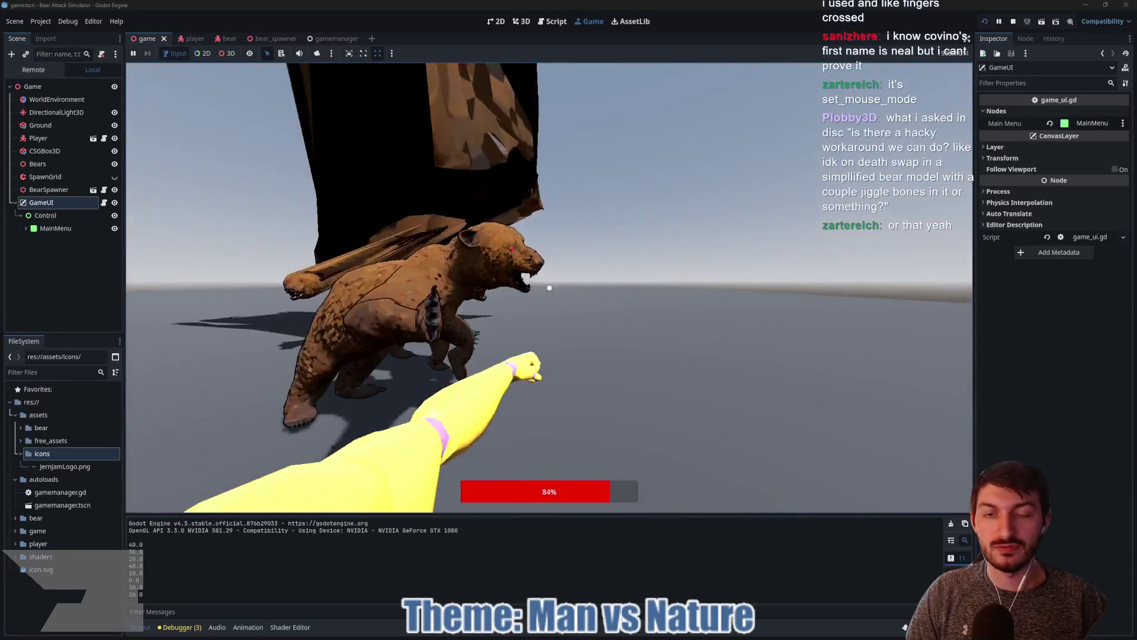
{"action": "left_click", "coordinate": [549, 288]}
{"action": "left_click", "coordinate": [550, 288]}
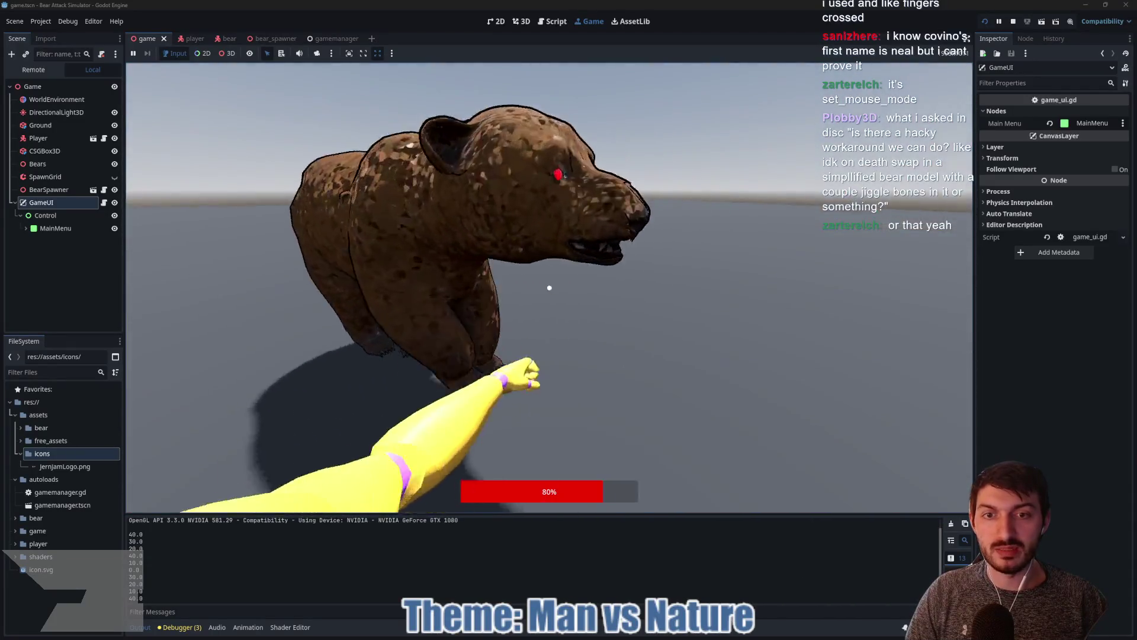
{"action": "left_click", "coordinate": [550, 288]}
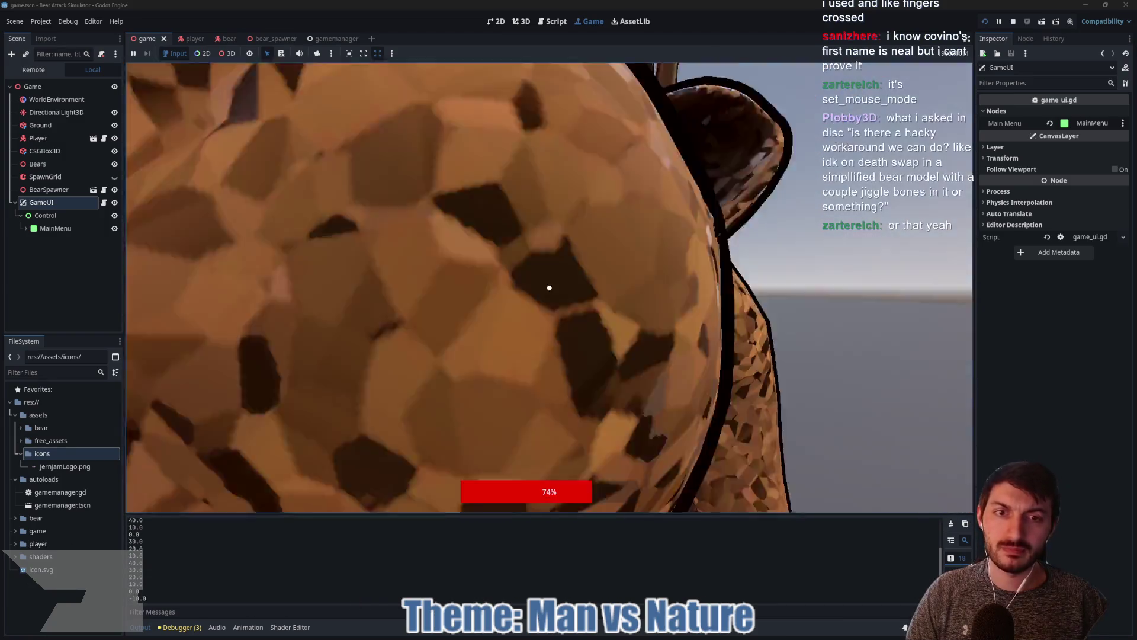
{"action": "left_click", "coordinate": [550, 288]}
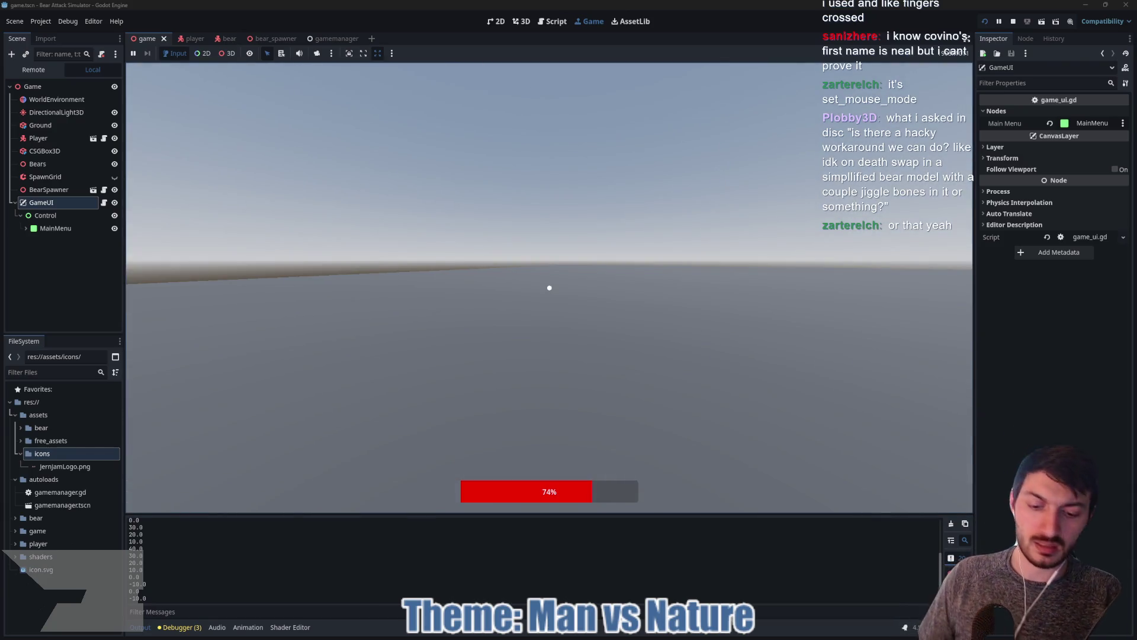
{"action": "key", "text": "F8"}
- Switch the editor to 3D, open the bear scene, and orbit around the bear model
{"action": "left_click", "coordinate": [190, 38]}
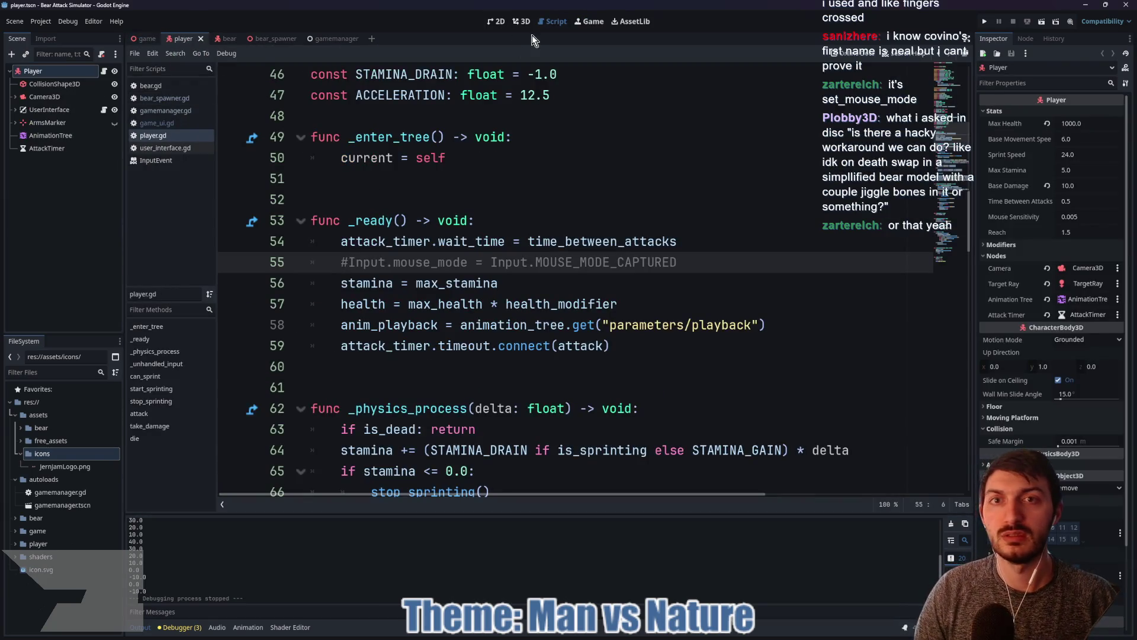
{"action": "left_click", "coordinate": [522, 22]}
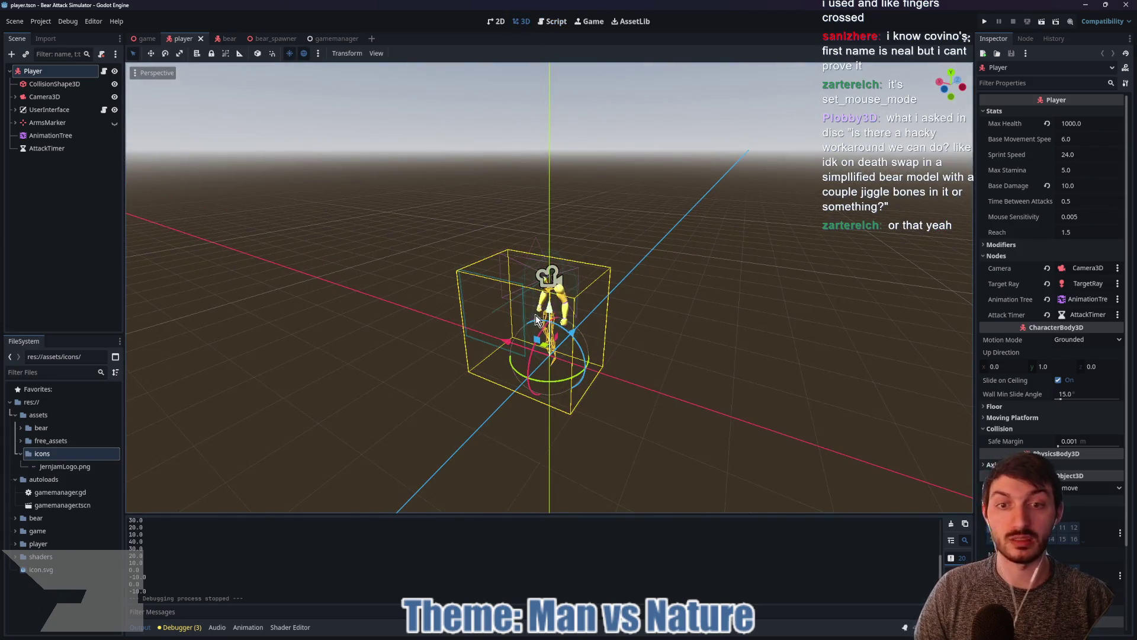
{"action": "left_click", "coordinate": [231, 36]}
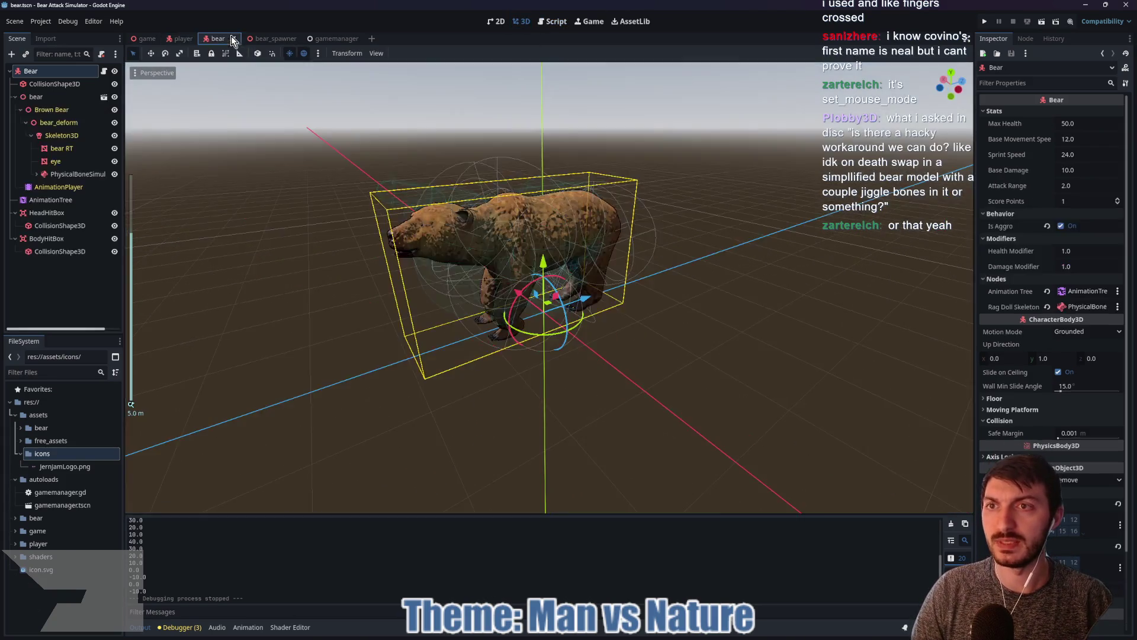
{"action": "mouse_move", "coordinate": [690, 314]}
{"action": "left_mouse_down"}
{"action": "mouse_move", "coordinate": [724, 317]}
{"action": "mouse_move", "coordinate": [706, 321]}
{"action": "left_mouse_up"}
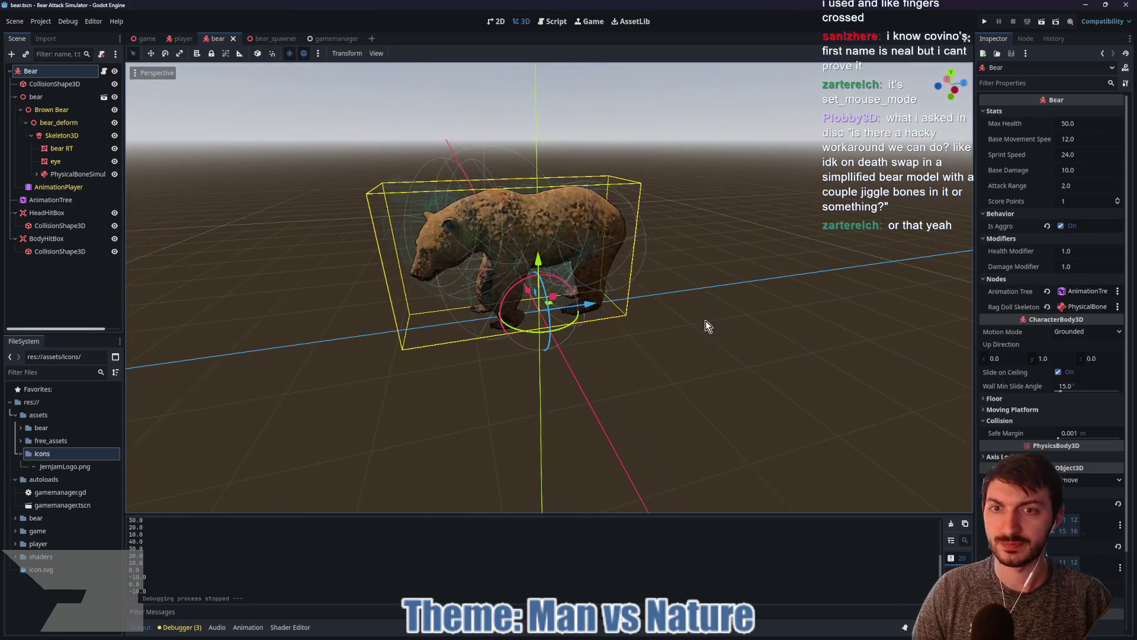
- Expand the physical bones, hide the bear RT mesh and eye, and orbit around the skeleton
{"action": "left_click", "coordinate": [37, 174]}
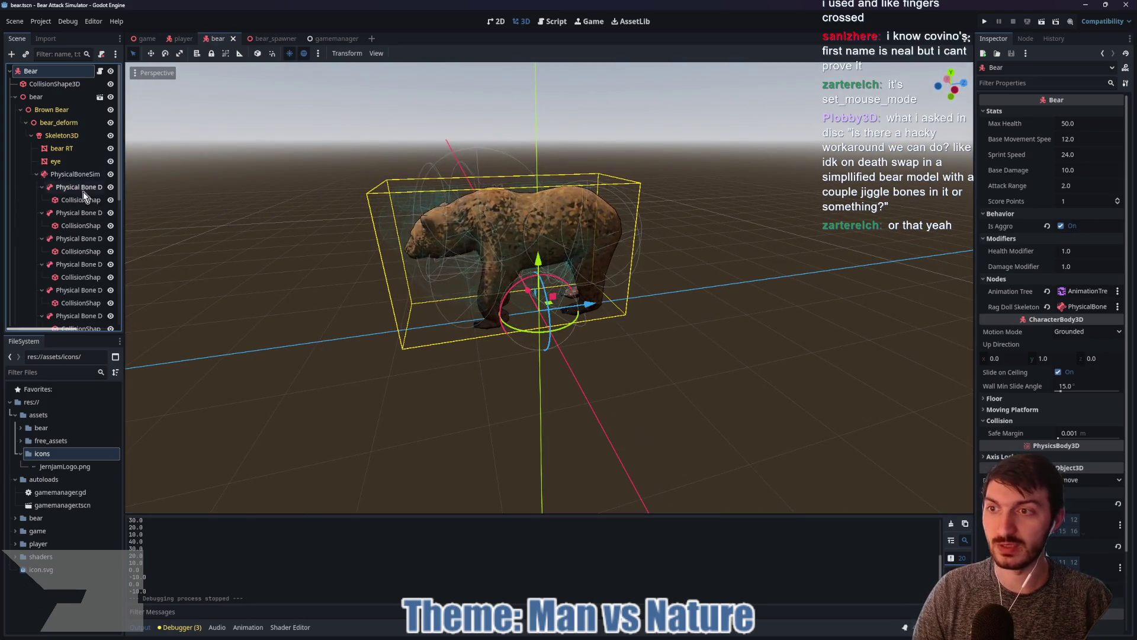
{"action": "left_click", "coordinate": [83, 188]}
{"action": "left_click", "coordinate": [110, 149]}
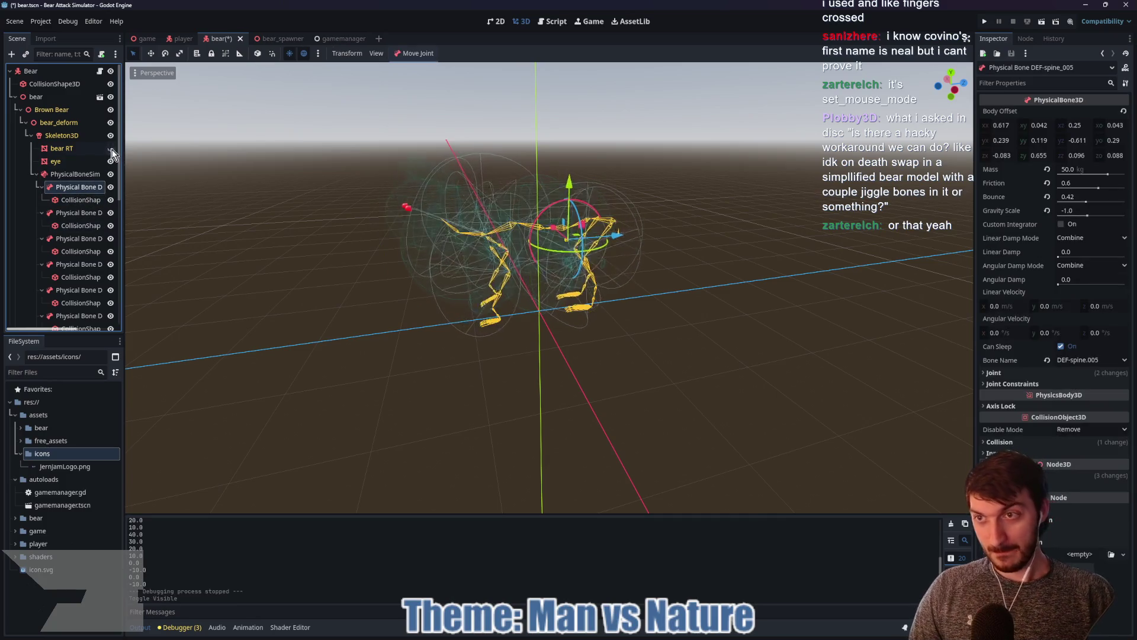
{"action": "left_click", "coordinate": [110, 161]}
{"action": "scroll", "coordinate": [442, 247], "scroll_direction": "up", "scroll_amount": 5}
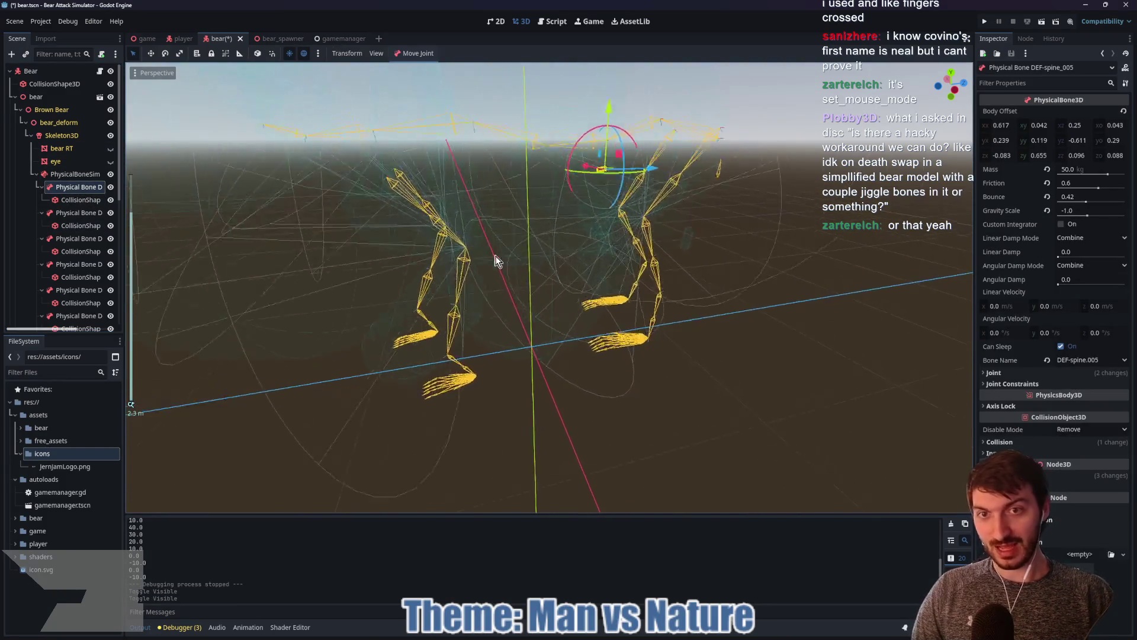
{"action": "mouse_move", "coordinate": [497, 261]}
{"action": "left_mouse_down"}
{"action": "mouse_move", "coordinate": [586, 325]}
{"action": "mouse_move", "coordinate": [631, 333]}
{"action": "mouse_move", "coordinate": [607, 327]}
{"action": "left_mouse_up"}
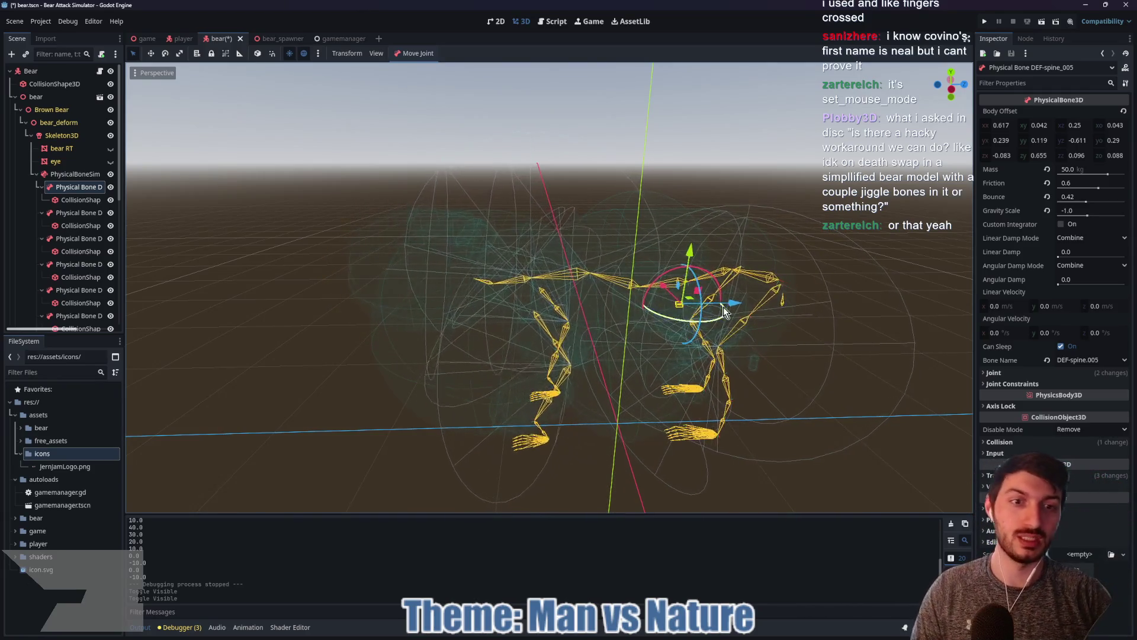
{"action": "mouse_move", "coordinate": [773, 384]}
{"action": "left_mouse_down"}
{"action": "mouse_move", "coordinate": [696, 361]}
{"action": "mouse_move", "coordinate": [777, 369]}
{"action": "mouse_move", "coordinate": [774, 343]}
{"action": "mouse_move", "coordinate": [738, 368]}
{"action": "mouse_move", "coordinate": [631, 337]}
{"action": "mouse_move", "coordinate": [634, 347]}
{"action": "left_mouse_up"}
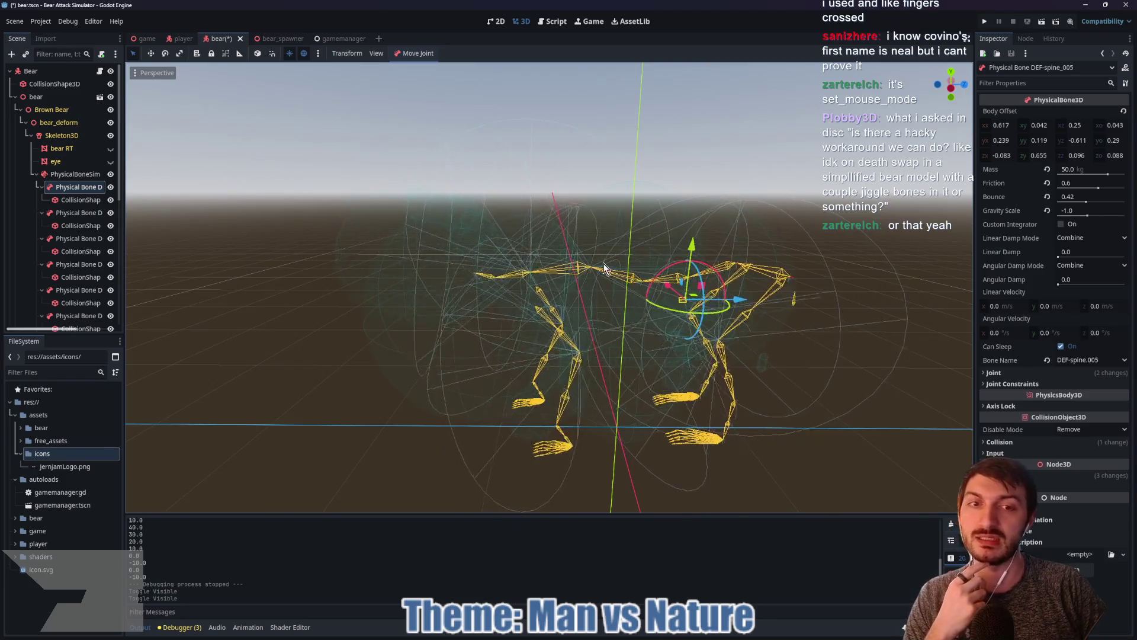
{"action": "scroll", "coordinate": [67, 265], "scroll_direction": "down", "scroll_amount": 5}
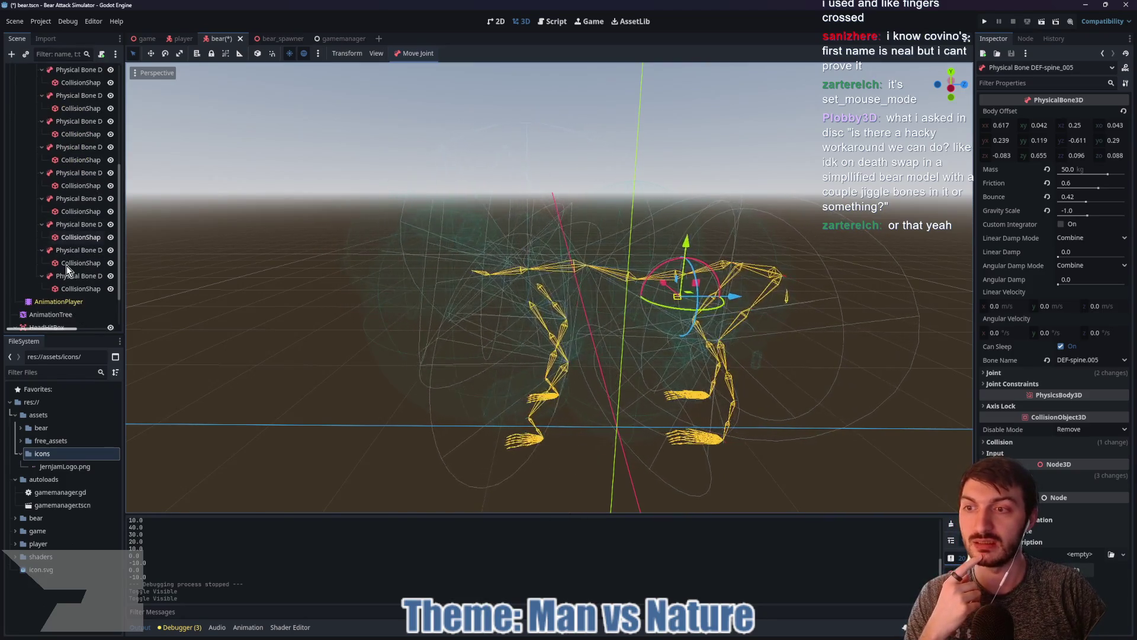
{"action": "scroll", "coordinate": [67, 266], "scroll_direction": "up", "scroll_amount": 5}
- Inspect the physical bones DEF-front_shin_R, DEF-spine_008, DEF-spine_009, DEF-shin_L and their collision shapes
{"action": "left_click", "coordinate": [69, 264]}
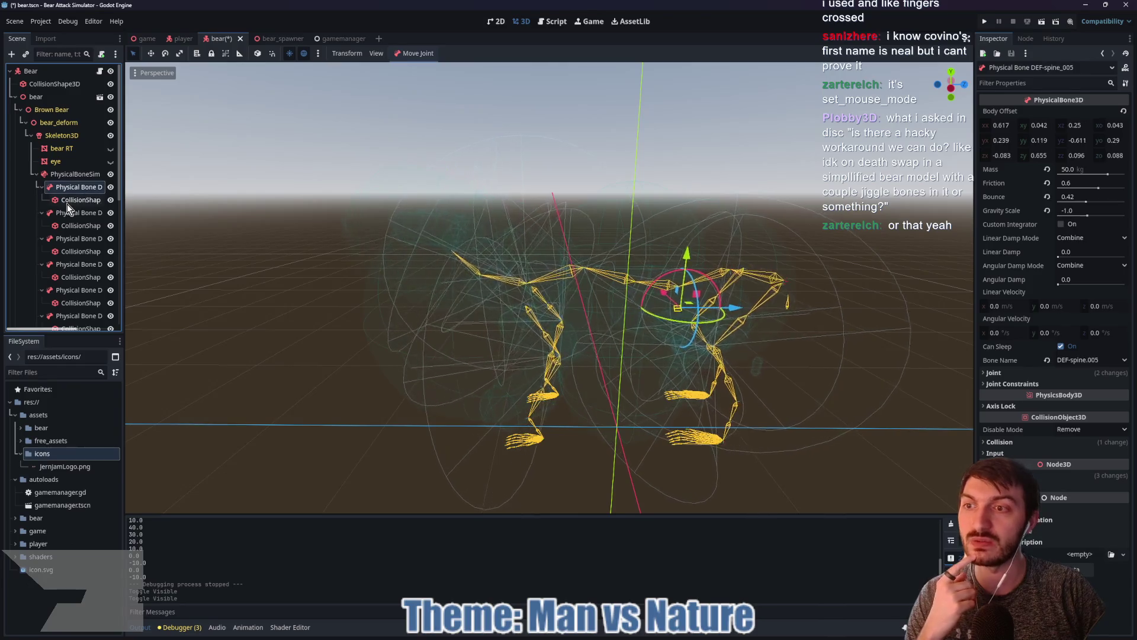
{"action": "left_click", "coordinate": [67, 208]}
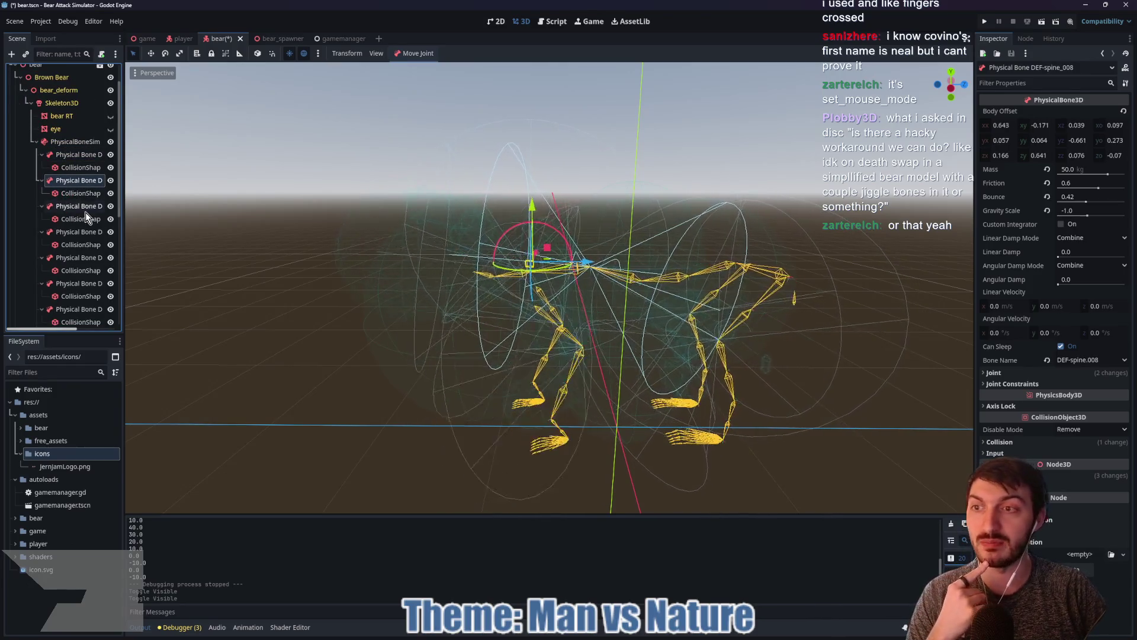
{"action": "left_click", "coordinate": [85, 207]}
{"action": "left_click", "coordinate": [72, 170]}
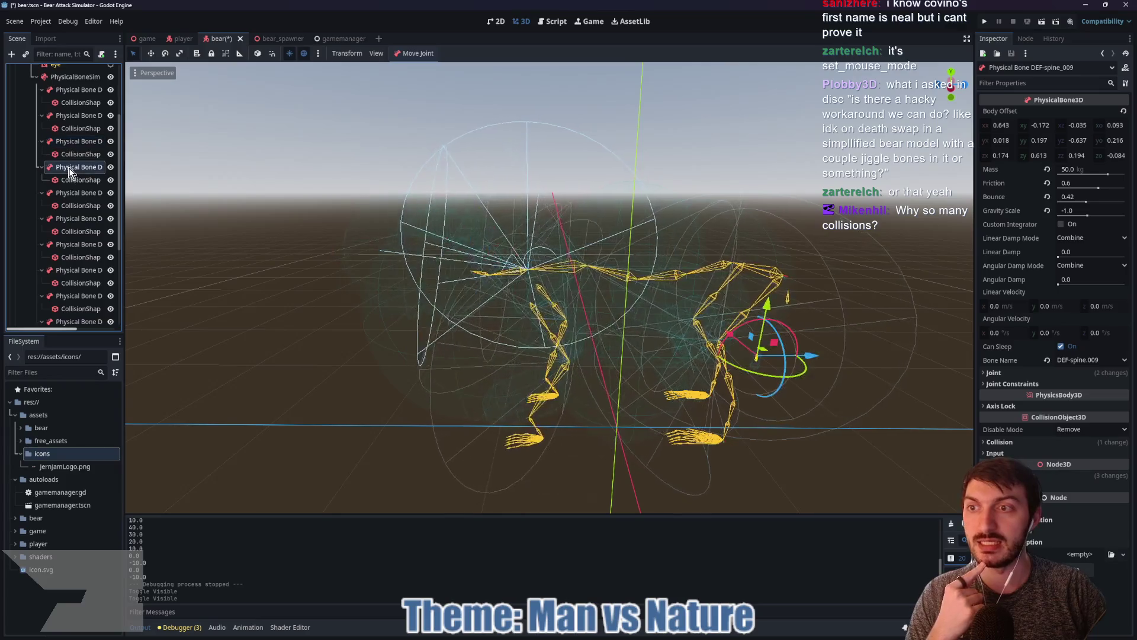
{"action": "left_click", "coordinate": [71, 194]}
{"action": "left_click", "coordinate": [74, 219]}
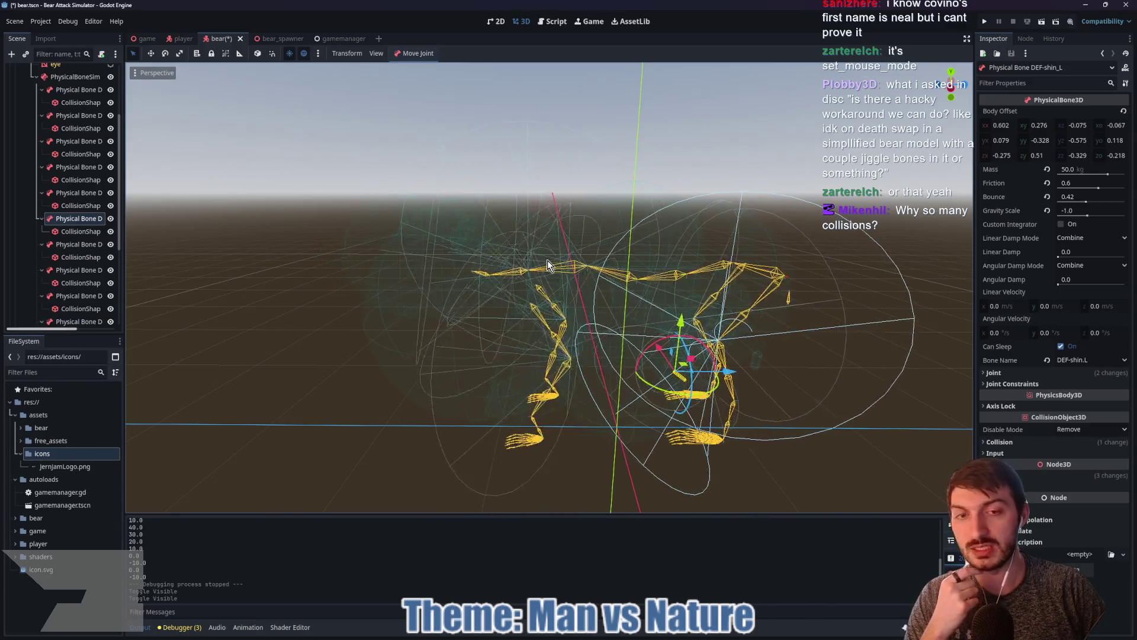
{"action": "scroll", "coordinate": [642, 276], "scroll_direction": "up", "scroll_amount": 5}
{"action": "scroll", "coordinate": [643, 276], "scroll_direction": "down", "scroll_amount": 5}
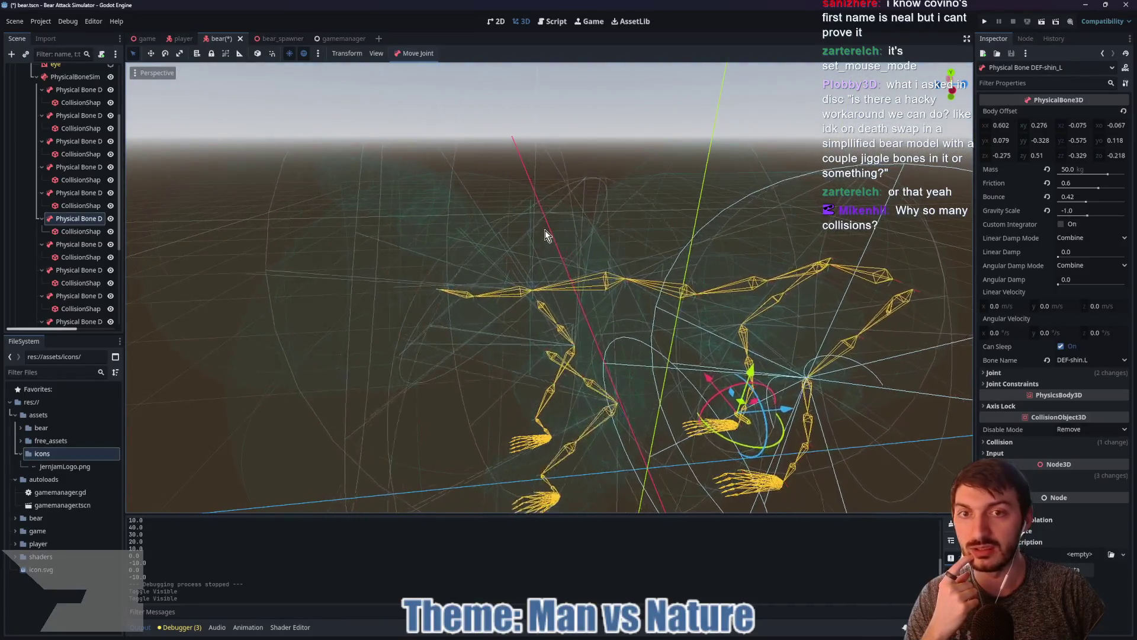
{"action": "left_click", "coordinate": [65, 182]}
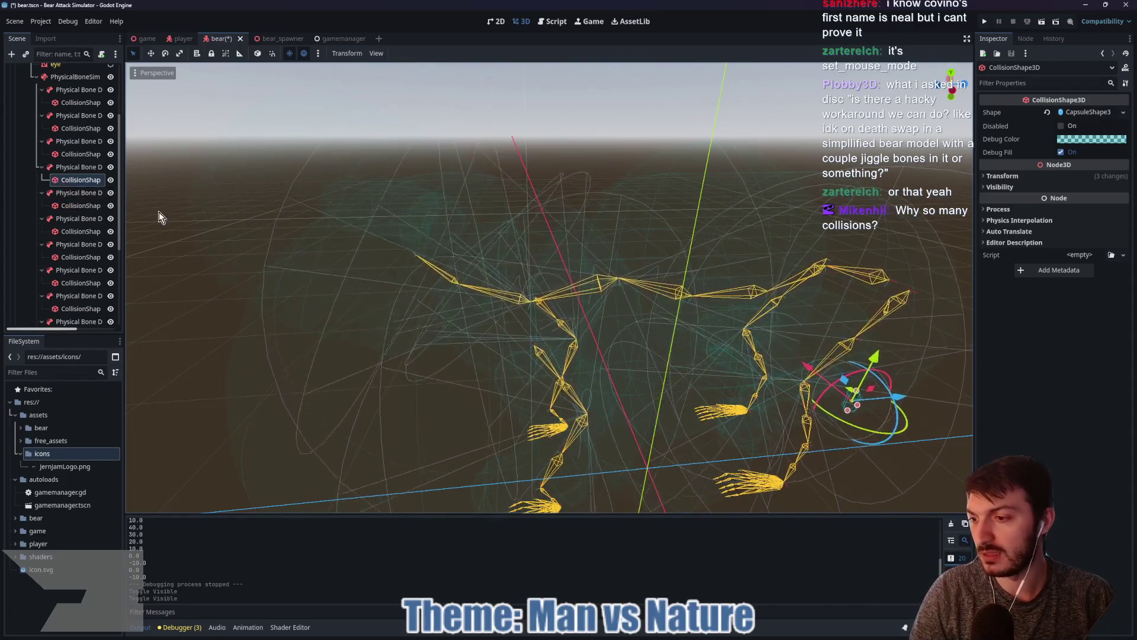
{"action": "scroll", "coordinate": [379, 266], "scroll_direction": "down", "scroll_amount": 5}
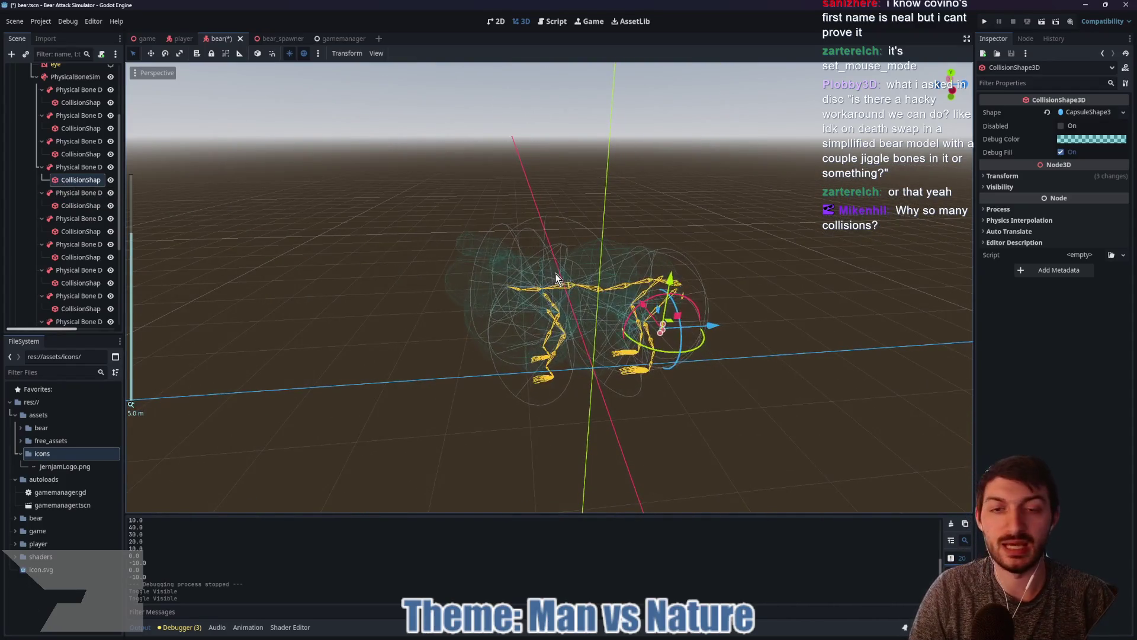
{"action": "left_click", "coordinate": [89, 218]}
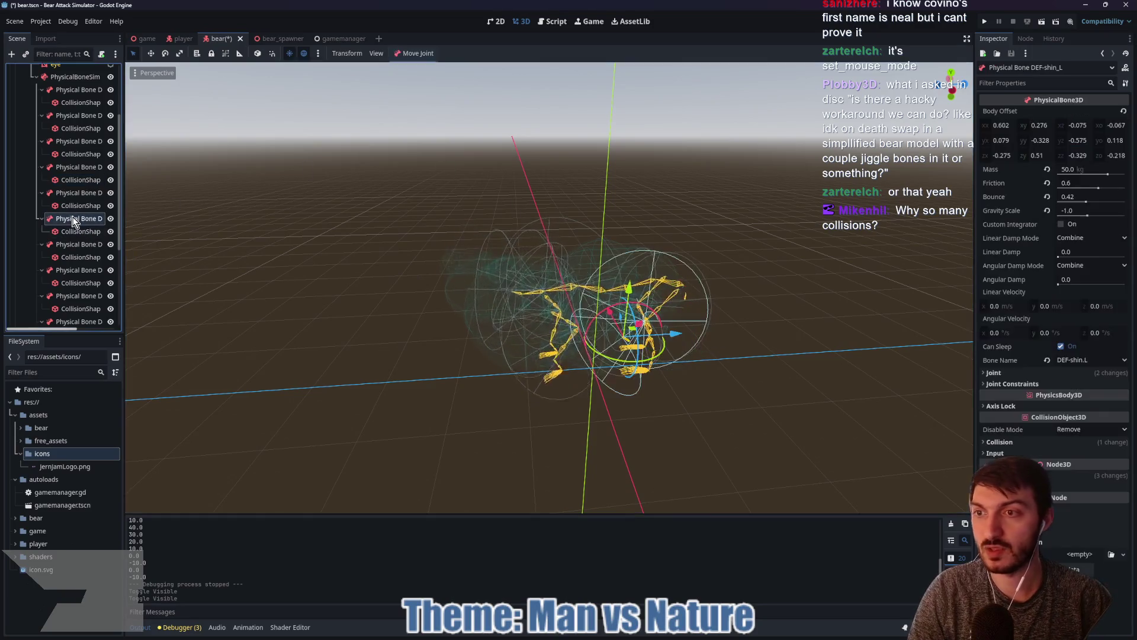
{"action": "scroll", "coordinate": [571, 275], "scroll_direction": "up", "scroll_amount": 3}
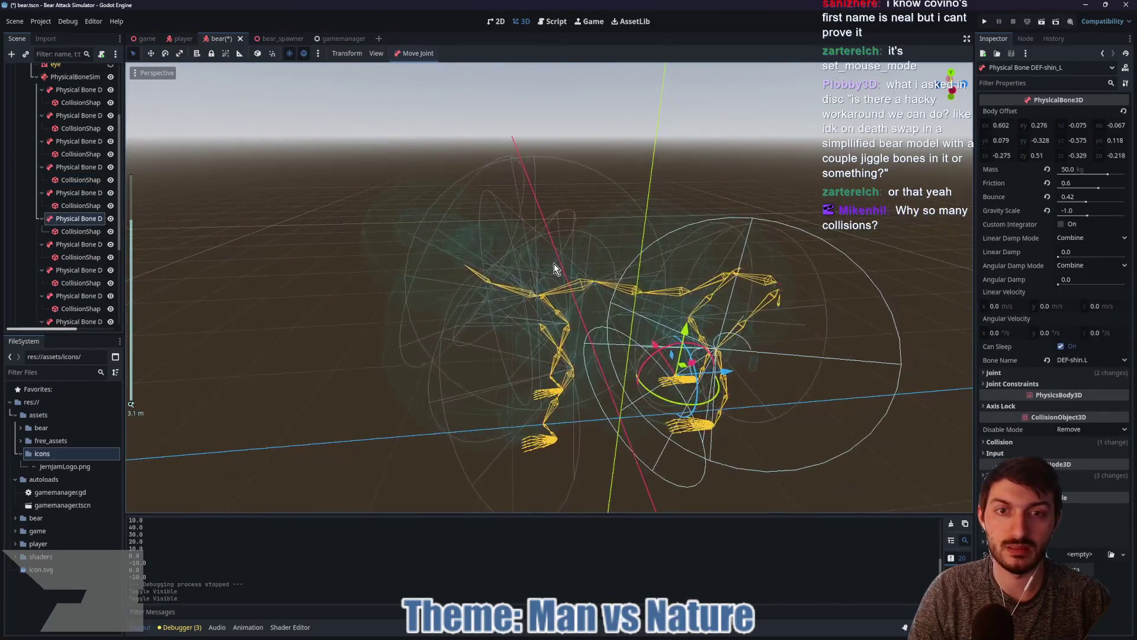